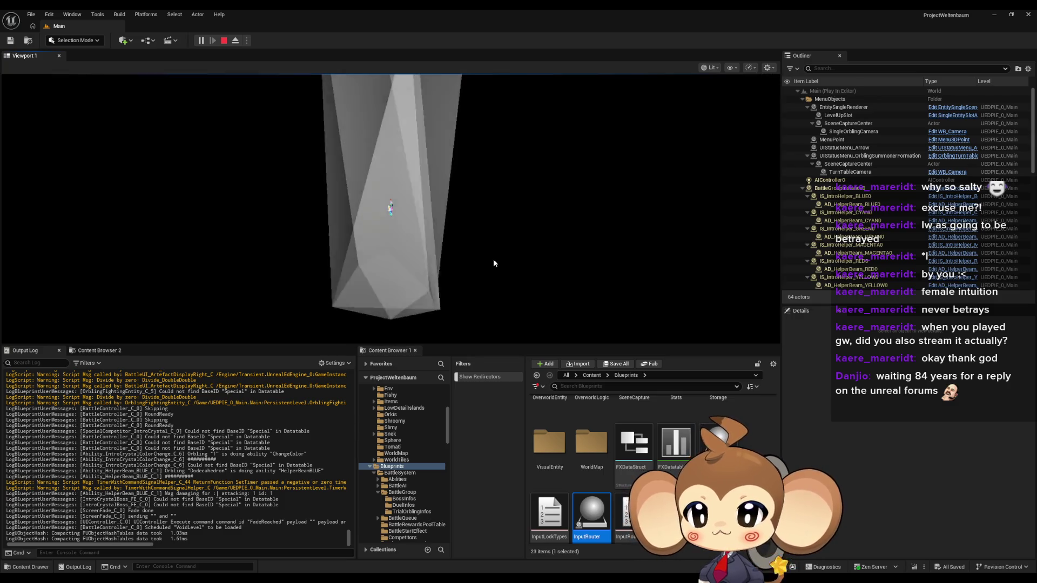
- End the running Play-in-Editor battle session from the toolbar
{"action": "left_click", "coordinate": [223, 41]}
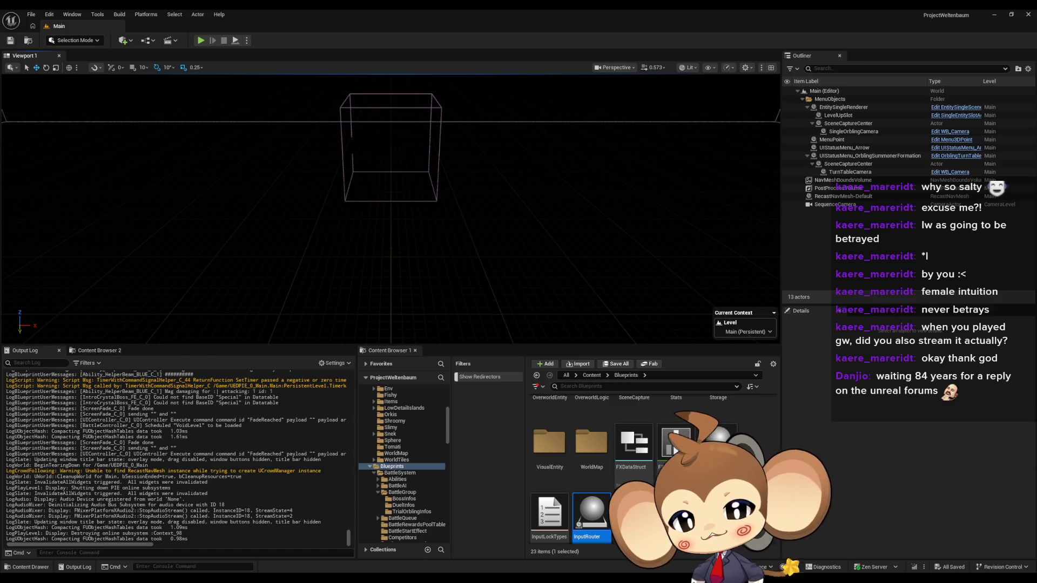
- Bring the blueprint editor forward and review the InputRouter's BattleInputPressed graph
{"action": "key", "text": "alt+Tab"}
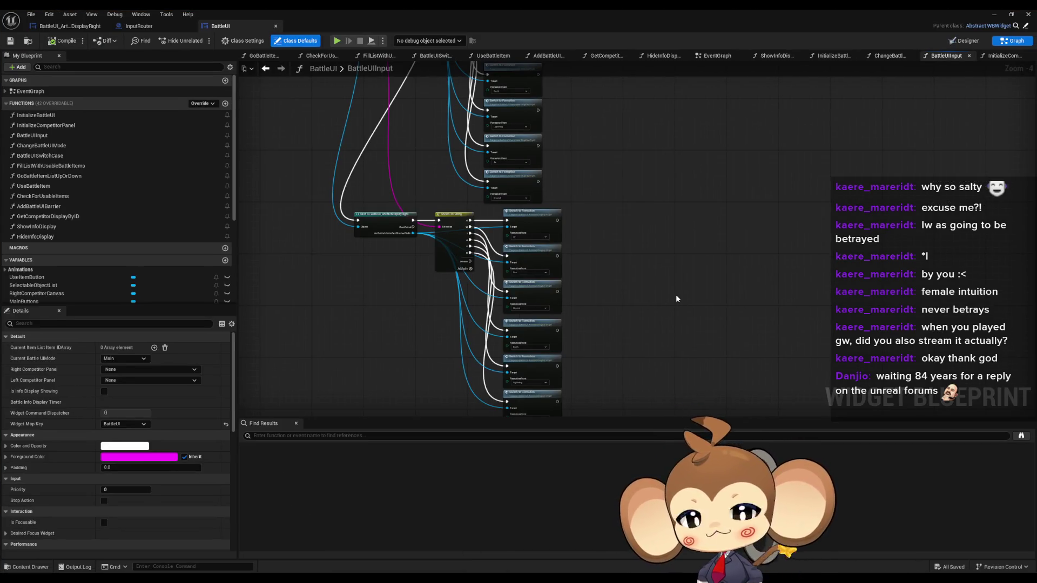
{"action": "left_click", "coordinate": [70, 26]}
{"action": "left_click_drag", "start_coordinate": [315, 132], "coordinate": [350, 162]}
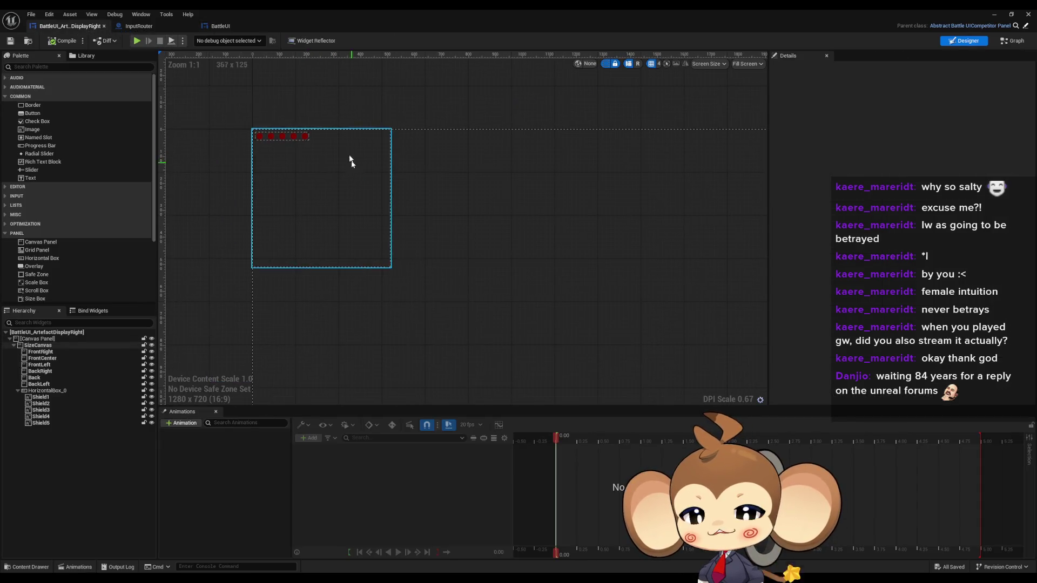
{"action": "left_click", "coordinate": [139, 26]}
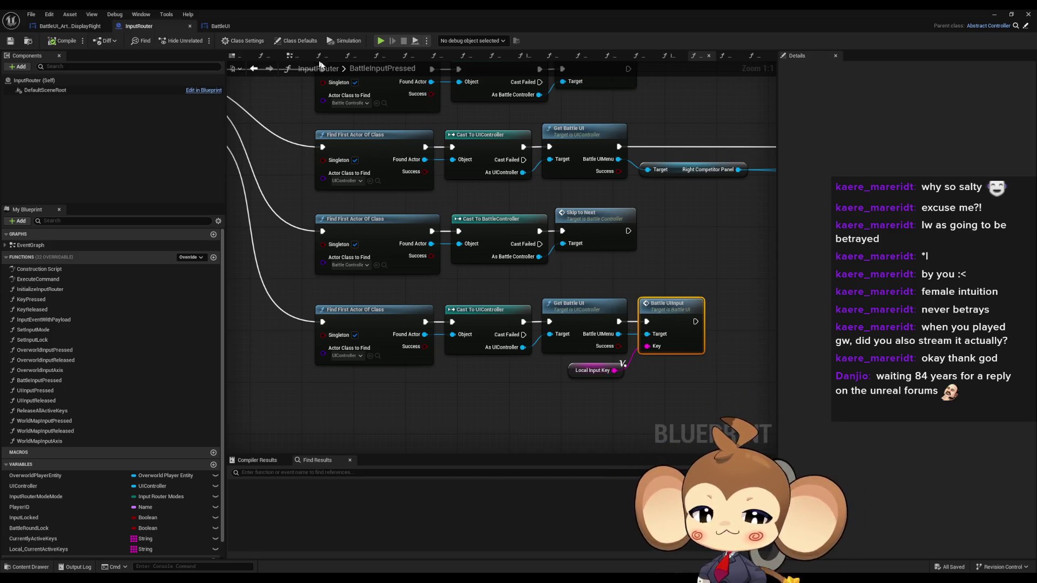
{"action": "left_click", "coordinate": [691, 253]}
{"action": "scroll", "coordinate": [690, 254], "scroll_direction": "down", "scroll_amount": 4}
{"action": "scroll", "coordinate": [690, 254], "scroll_direction": "down", "scroll_amount": 1}
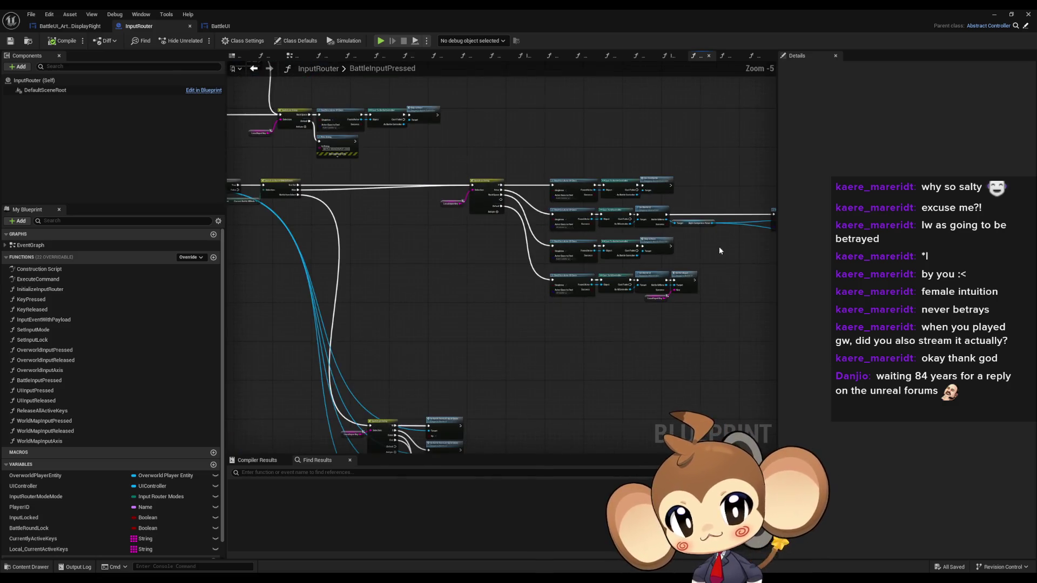
{"action": "mouse_move", "coordinate": [718, 246]}
{"action": "left_mouse_down"}
{"action": "mouse_move", "coordinate": [598, 200]}
{"action": "mouse_move", "coordinate": [618, 218]}
{"action": "left_mouse_up"}
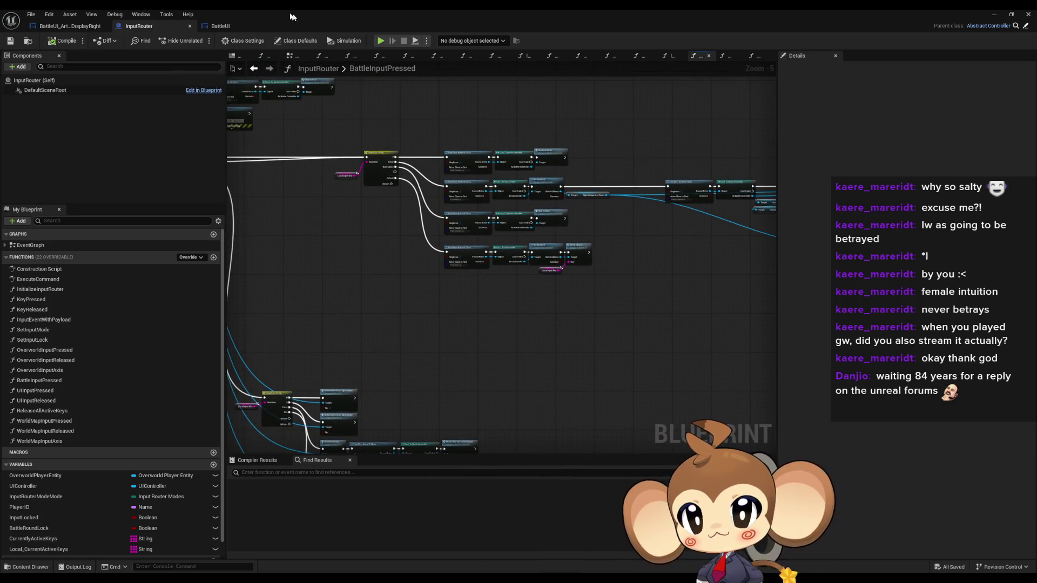
- Close InputRouter and BattleUI, then follow InitializeIconContainerArray into InitializeOrblingIconContainer
{"action": "left_click", "coordinate": [190, 25]}
{"action": "left_click", "coordinate": [190, 26]}
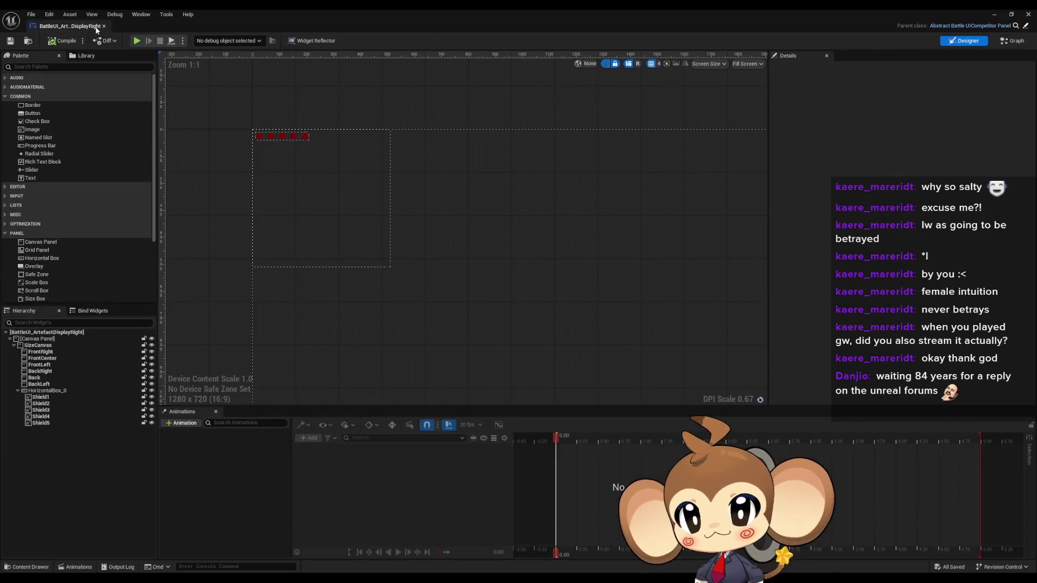
{"action": "left_click", "coordinate": [1011, 41]}
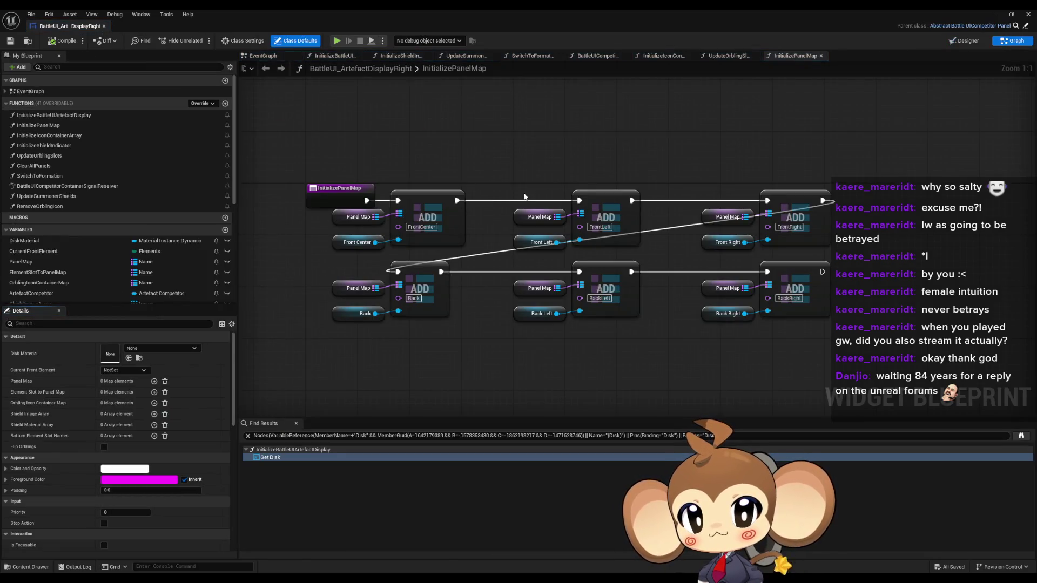
{"action": "double_click", "coordinate": [74, 137]}
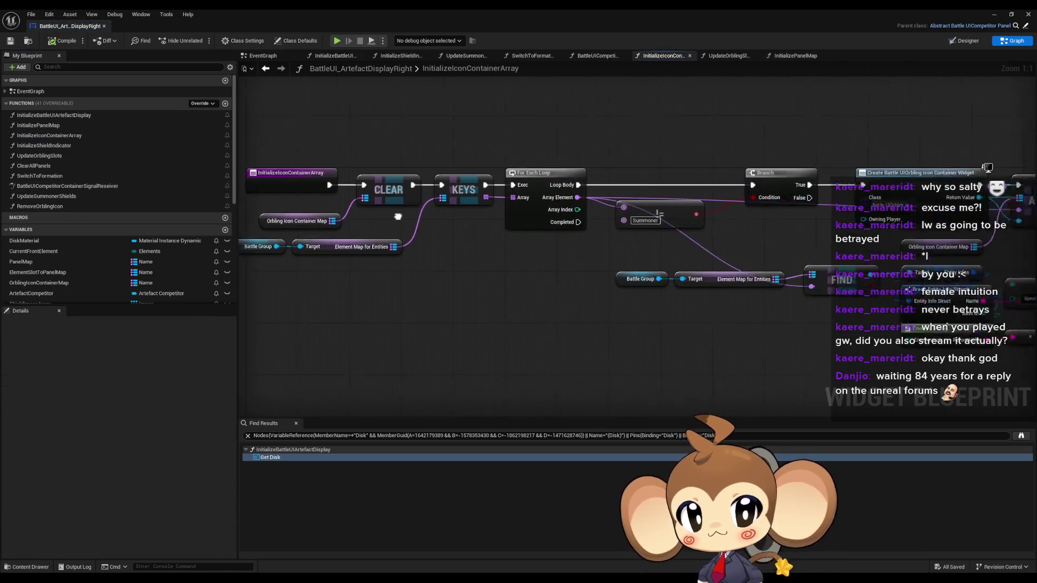
{"action": "left_click_drag", "start_coordinate": [670, 153], "coordinate": [460, 196]}
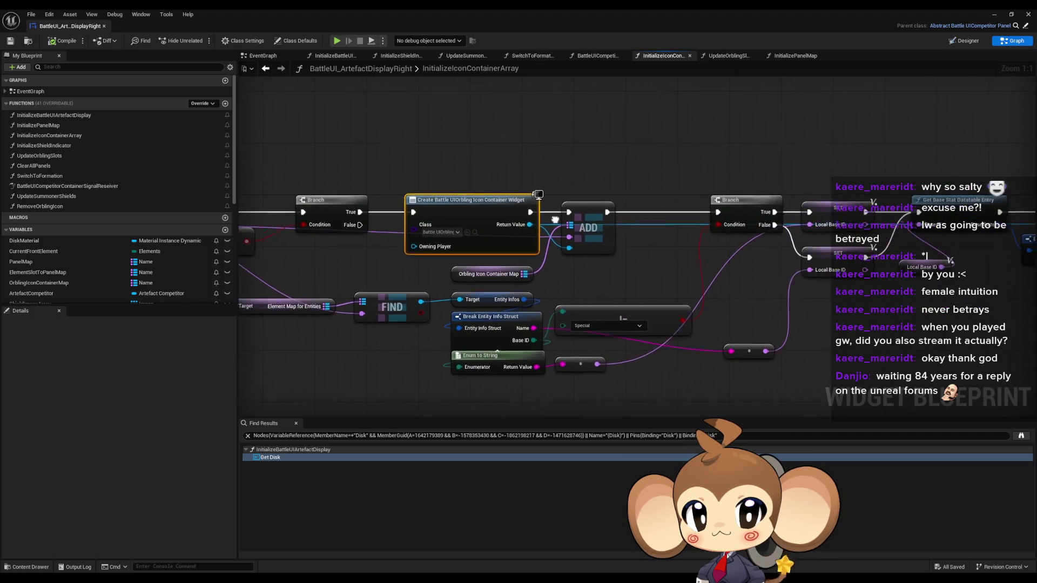
{"action": "left_click_drag", "start_coordinate": [609, 205], "coordinate": [161, 185]}
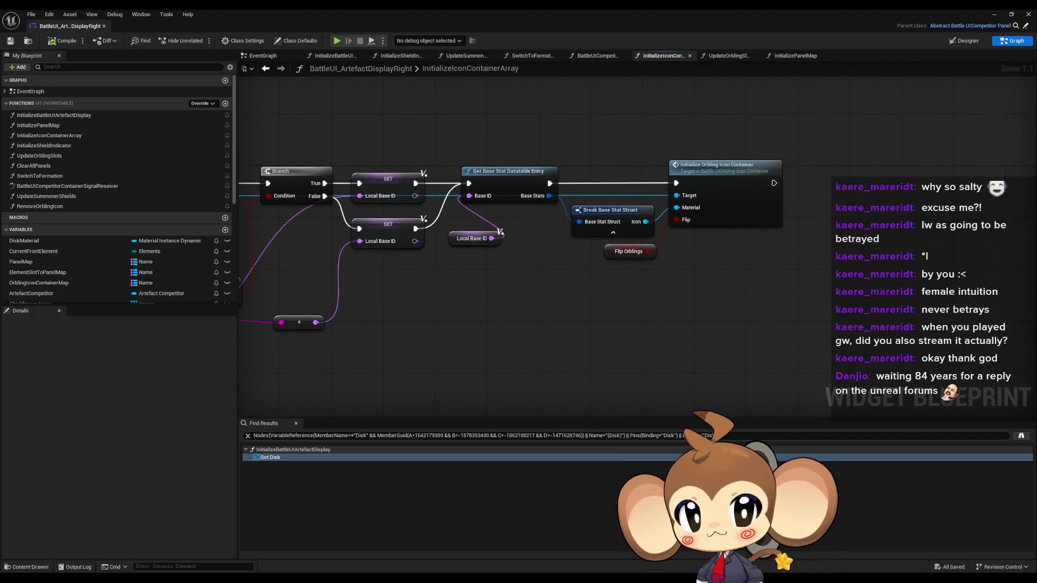
{"action": "double_click", "coordinate": [739, 172]}
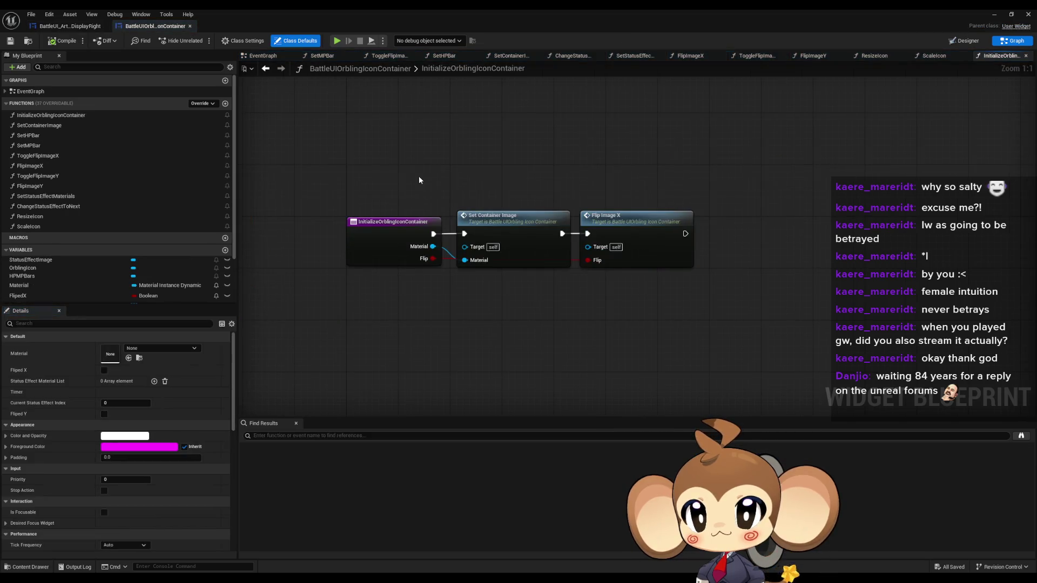
- Select the Set Container Image and Flip Image X nodes in the function graph
{"action": "mouse_move", "coordinate": [491, 157]}
{"action": "left_mouse_down"}
{"action": "mouse_move", "coordinate": [537, 254]}
{"action": "mouse_move", "coordinate": [526, 254]}
{"action": "left_mouse_up"}
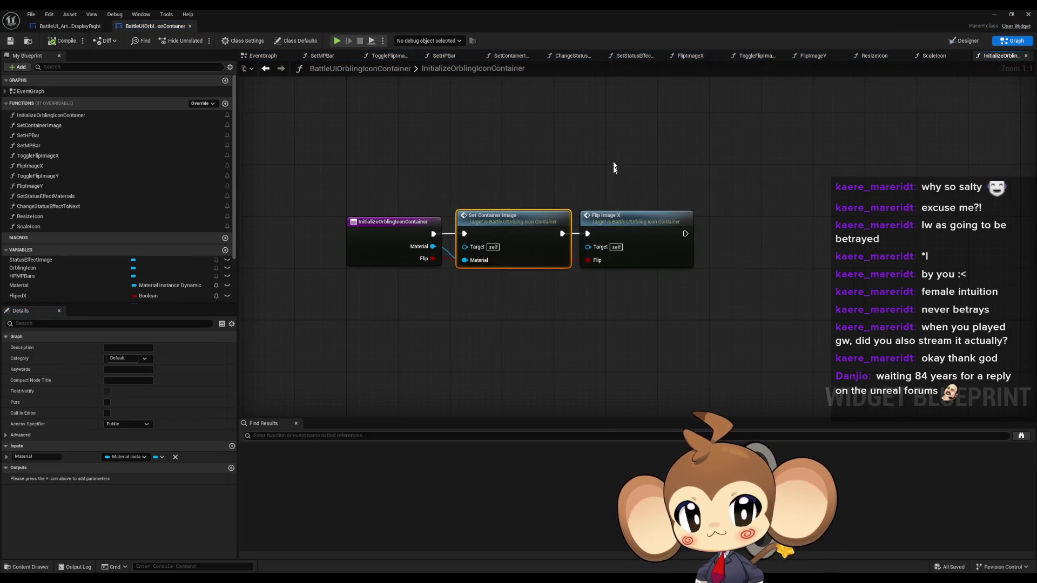
{"action": "left_click", "coordinate": [621, 219]}
{"action": "left_click", "coordinate": [514, 224]}
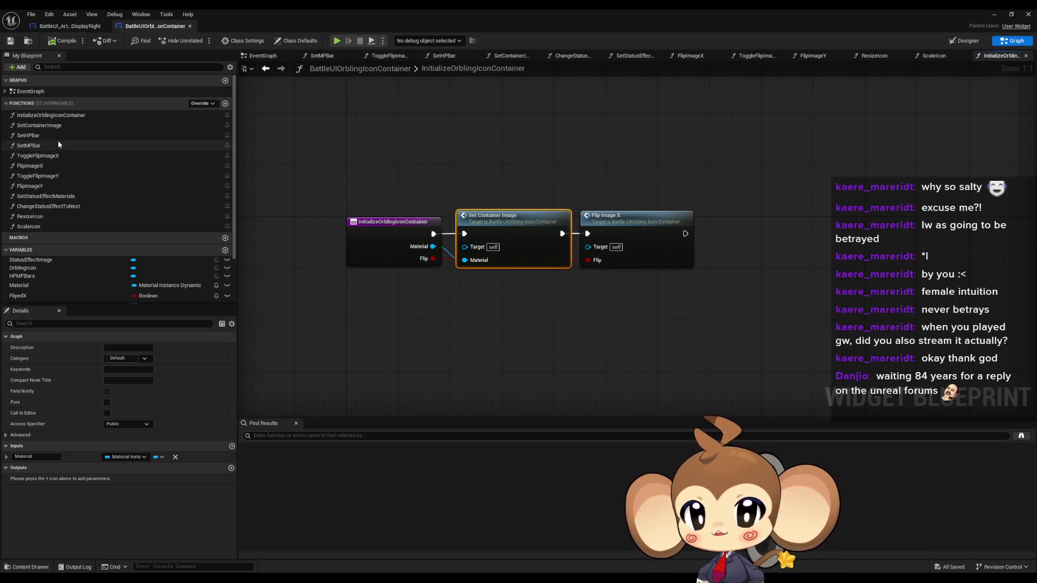
- Find all class-member references to SetHPBar, then return to BattleUI_ArtefactDisplayRight
{"action": "right_click", "coordinate": [40, 136]}
{"action": "mouse_move", "coordinate": [80, 184]}
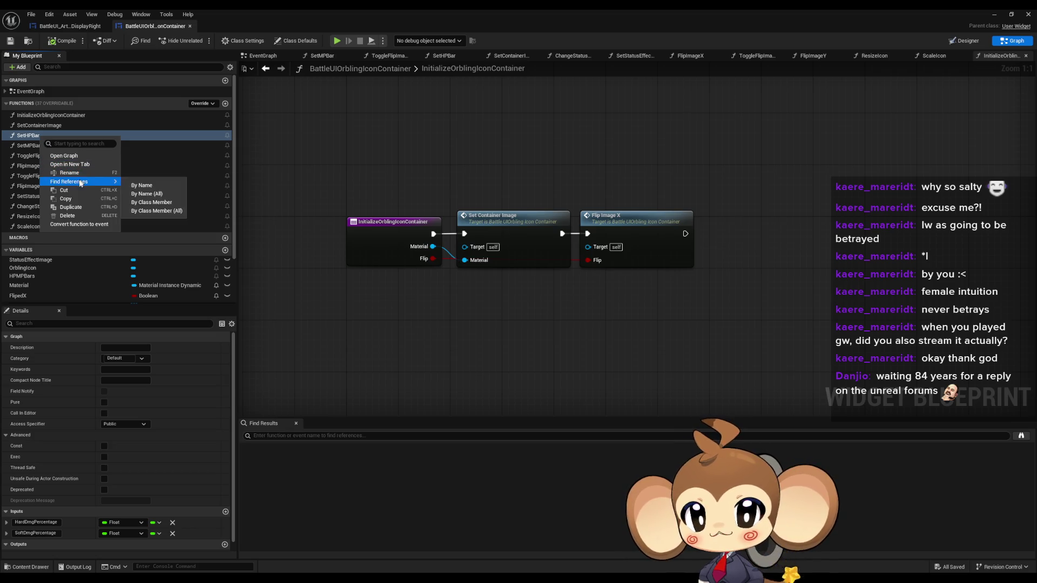
{"action": "left_click", "coordinate": [150, 202]}
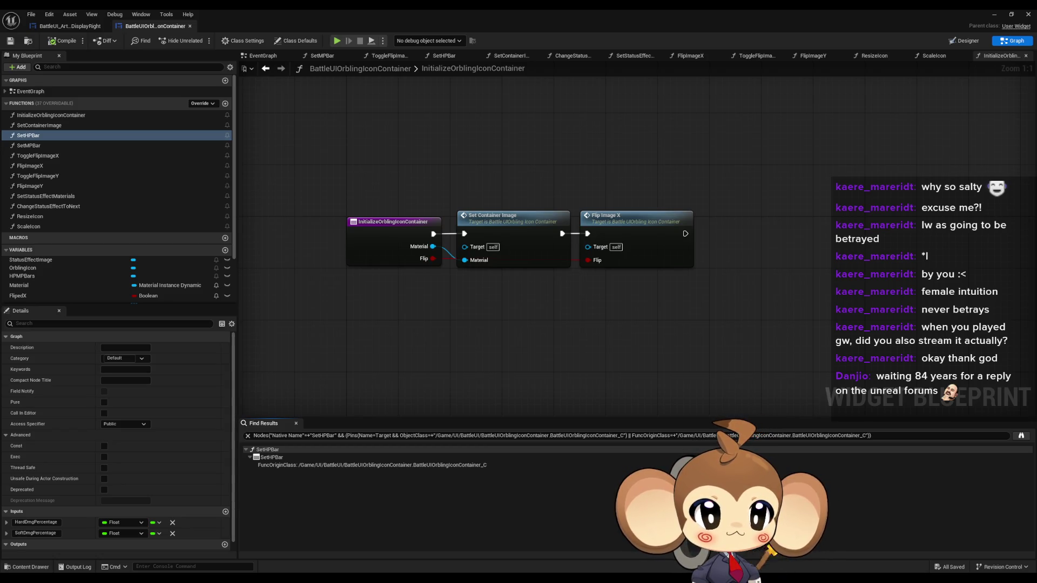
{"action": "left_click", "coordinate": [70, 26]}
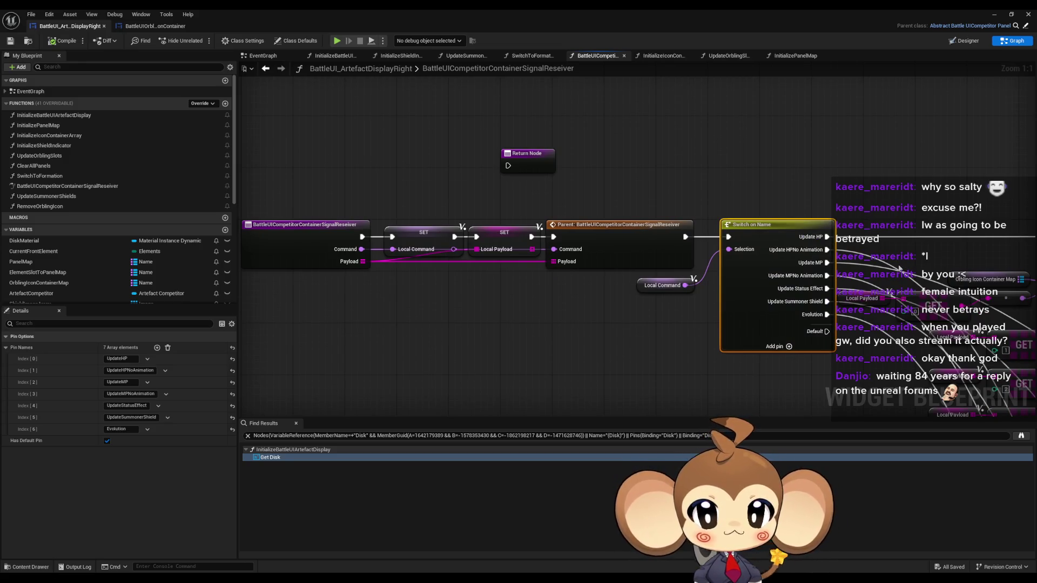
- Pan through the signal receiver graph to inspect Switch on Name and its Local Payload nodes
{"action": "left_click_drag", "start_coordinate": [899, 268], "coordinate": [252, 234]}
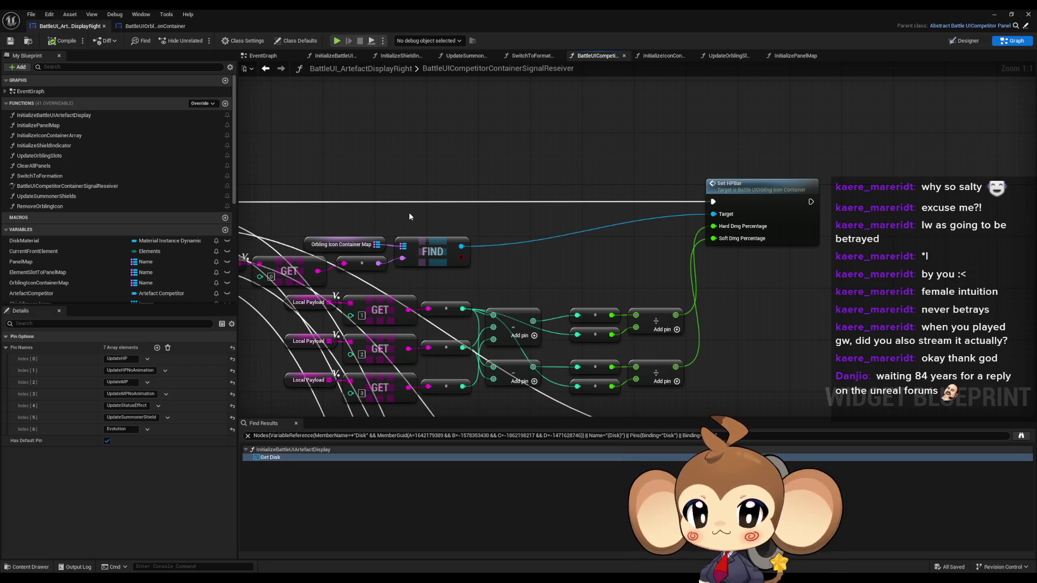
{"action": "left_click_drag", "start_coordinate": [421, 215], "coordinate": [591, 222]}
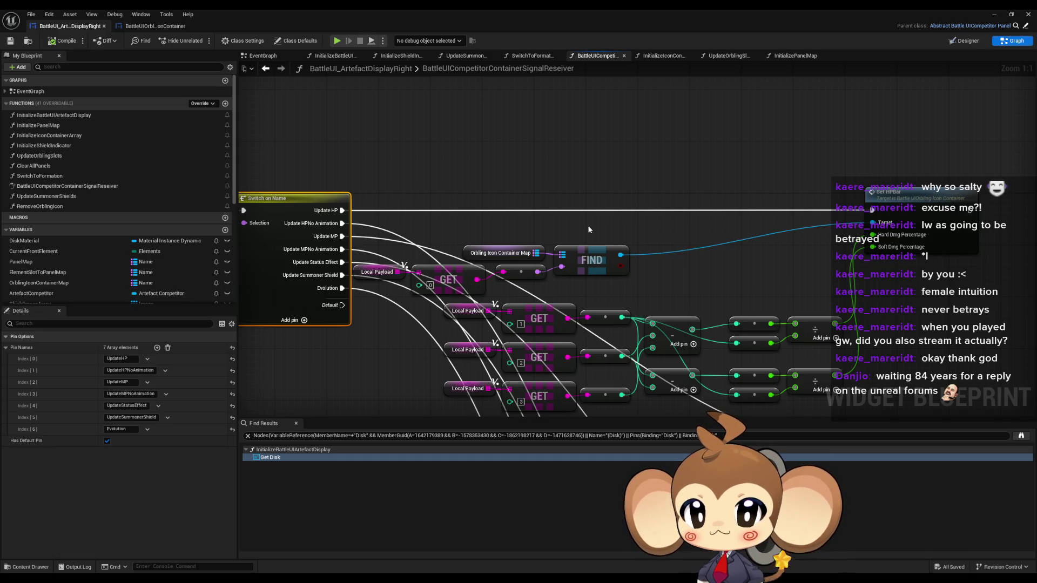
{"action": "mouse_move", "coordinate": [589, 229]}
{"action": "left_mouse_down"}
{"action": "mouse_move", "coordinate": [601, 231]}
{"action": "mouse_move", "coordinate": [573, 266]}
{"action": "left_mouse_up"}
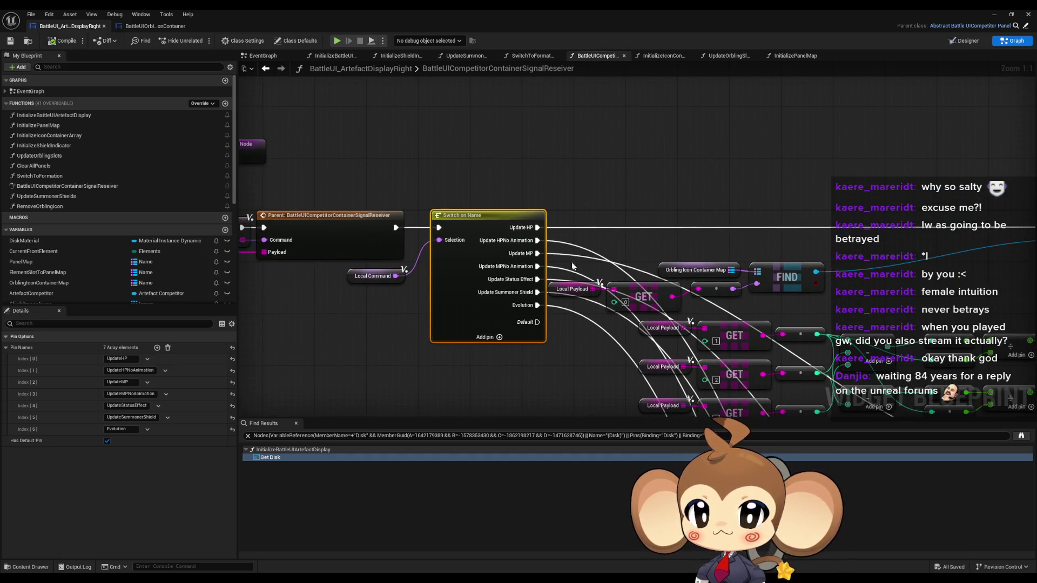
{"action": "left_click", "coordinate": [572, 289]}
{"action": "mouse_move", "coordinate": [588, 316]}
{"action": "left_mouse_down"}
{"action": "mouse_move", "coordinate": [857, 315]}
{"action": "mouse_move", "coordinate": [970, 281]}
{"action": "left_mouse_up"}
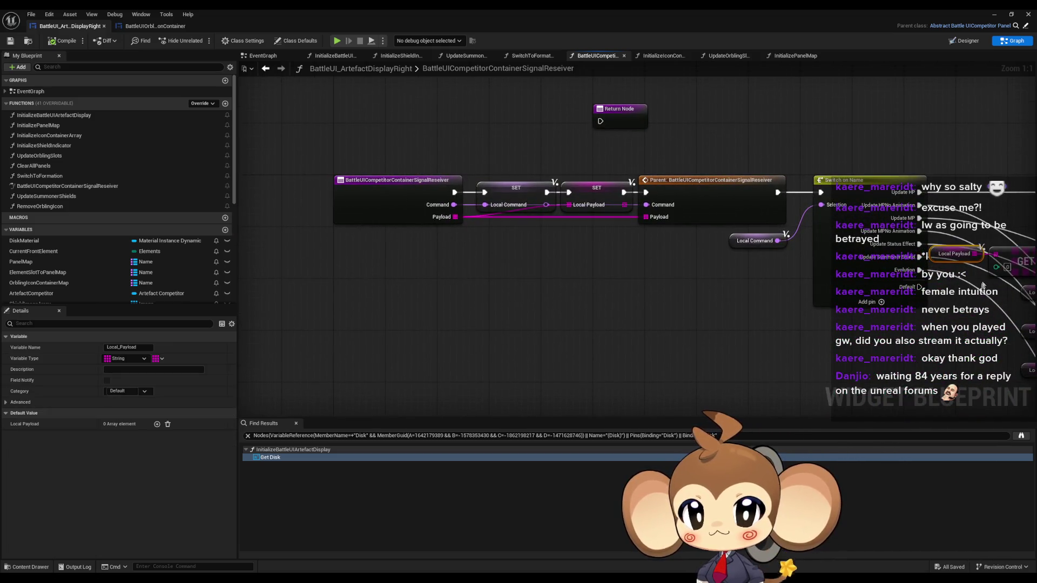
{"action": "left_click_drag", "start_coordinate": [925, 210], "coordinate": [727, 195]}
{"action": "left_click", "coordinate": [747, 241]}
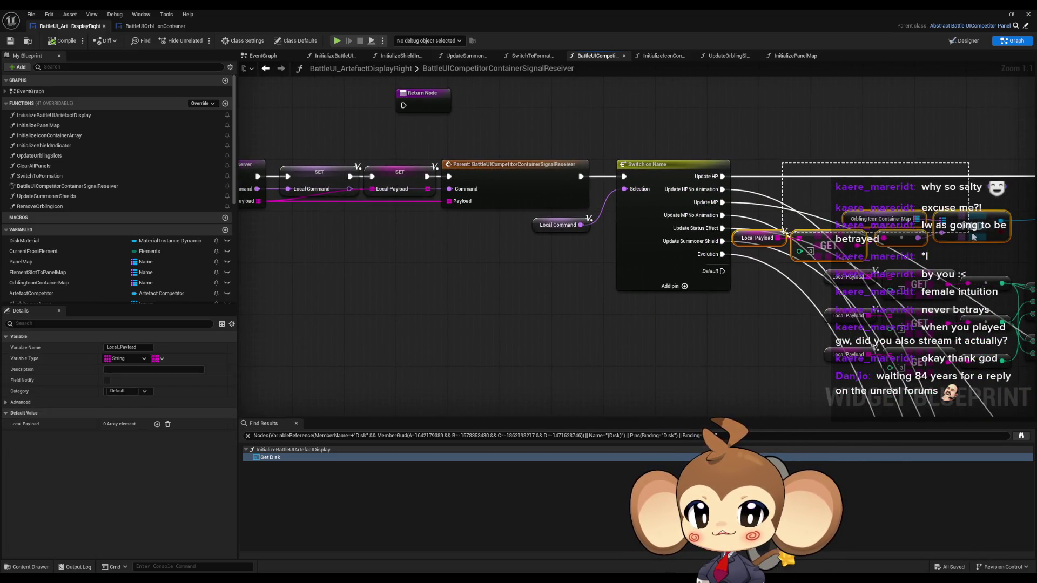
{"action": "left_click_drag", "start_coordinate": [747, 241], "coordinate": [870, 244]}
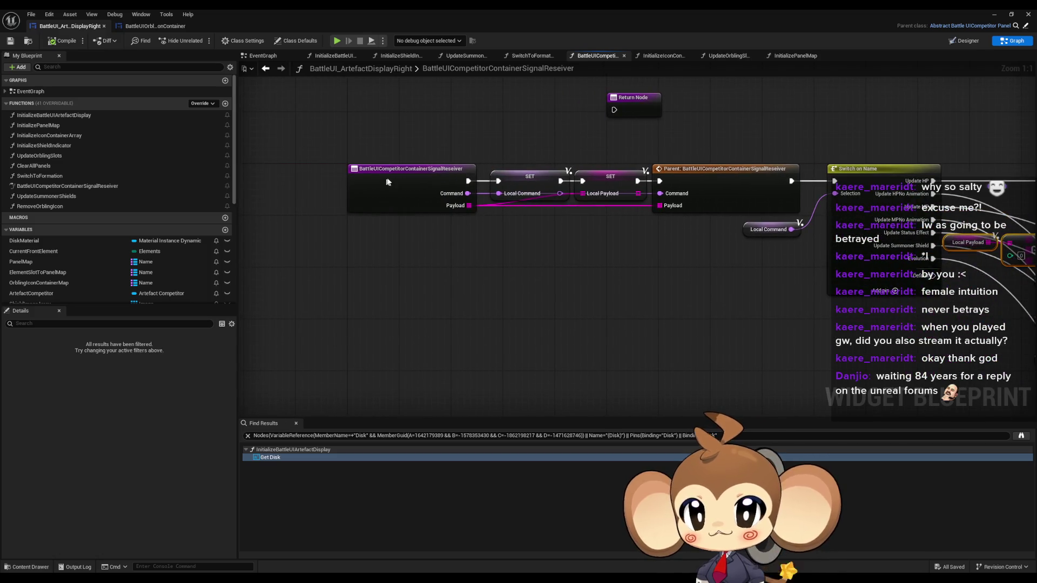
- Add a breakpoint on the BattleUICompetitorContainerSignalReseiver entry node
{"action": "right_click", "coordinate": [387, 182]}
{"action": "left_click", "coordinate": [589, 254]}
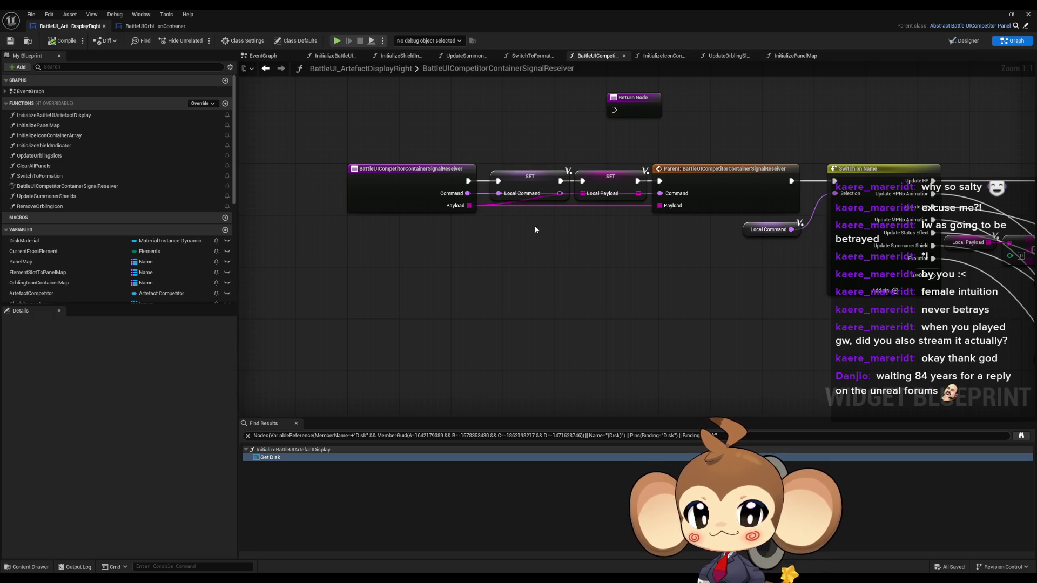
{"action": "mouse_move", "coordinate": [535, 229]}
{"action": "left_mouse_down"}
{"action": "mouse_move", "coordinate": [453, 241]}
{"action": "mouse_move", "coordinate": [352, 232]}
{"action": "mouse_move", "coordinate": [410, 238]}
{"action": "left_mouse_up"}
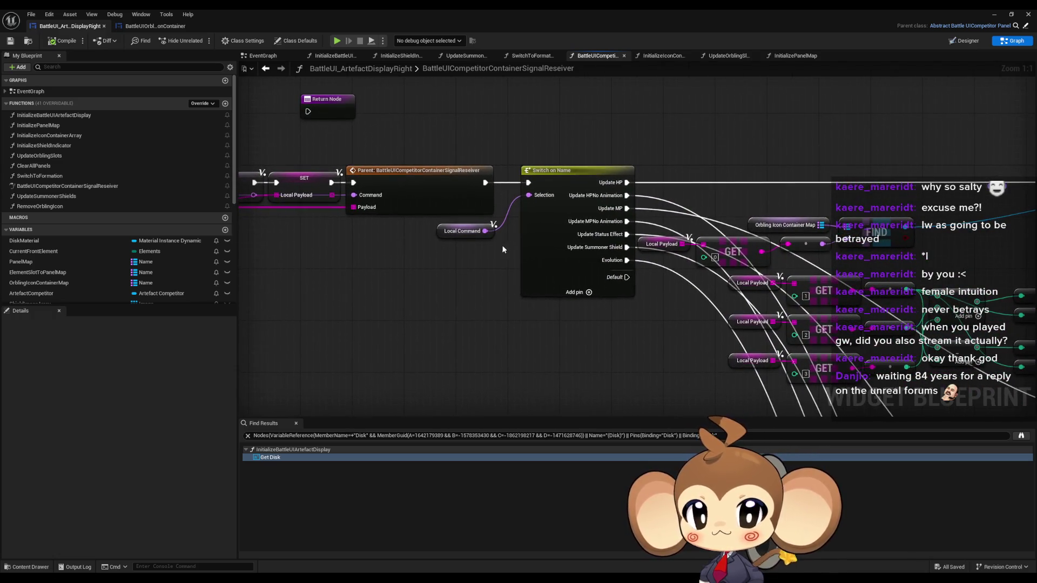
{"action": "left_click_drag", "start_coordinate": [471, 217], "coordinate": [523, 228]}
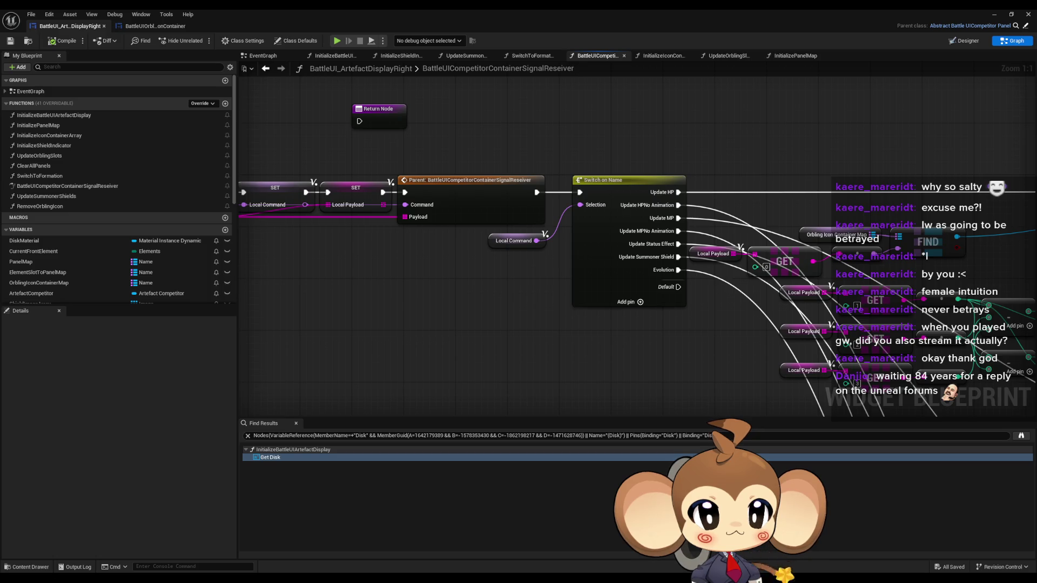
{"action": "left_click_drag", "start_coordinate": [274, 243], "coordinate": [460, 267]}
{"action": "right_click", "coordinate": [358, 218]}
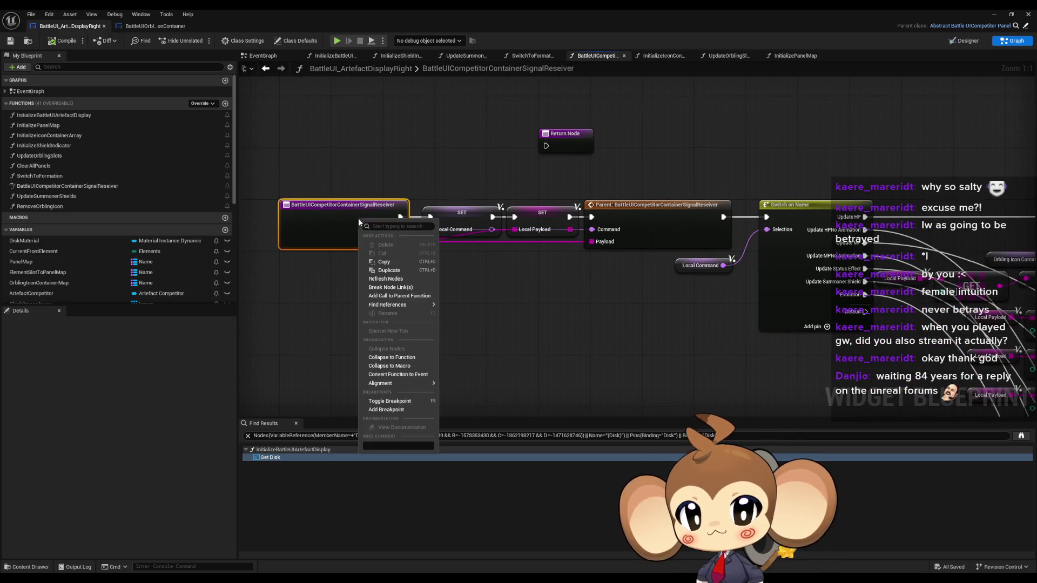
{"action": "mouse_move", "coordinate": [400, 305]}
{"action": "left_click", "coordinate": [386, 409]}
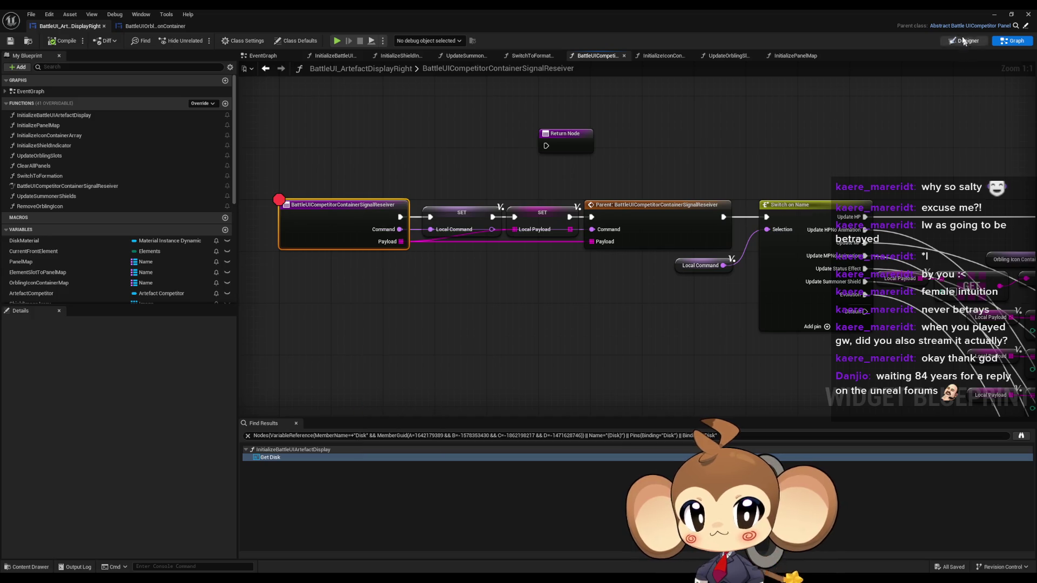
- Play the battle until the breakpoint hits and expand the Payload array (RED, 0, 0, 0)
{"action": "left_click", "coordinate": [995, 14]}
{"action": "left_click", "coordinate": [201, 39]}
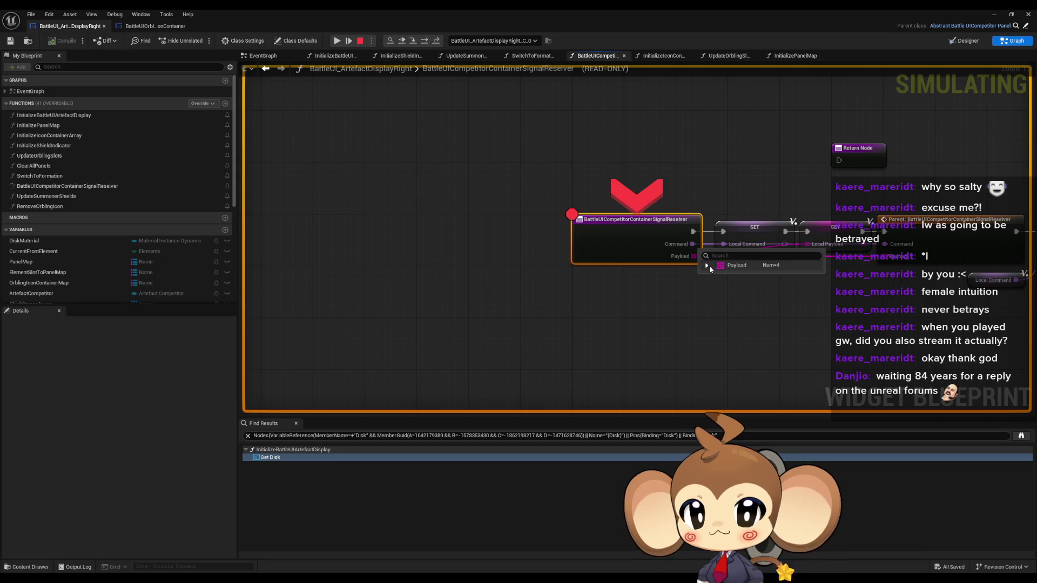
{"action": "left_click", "coordinate": [707, 265]}
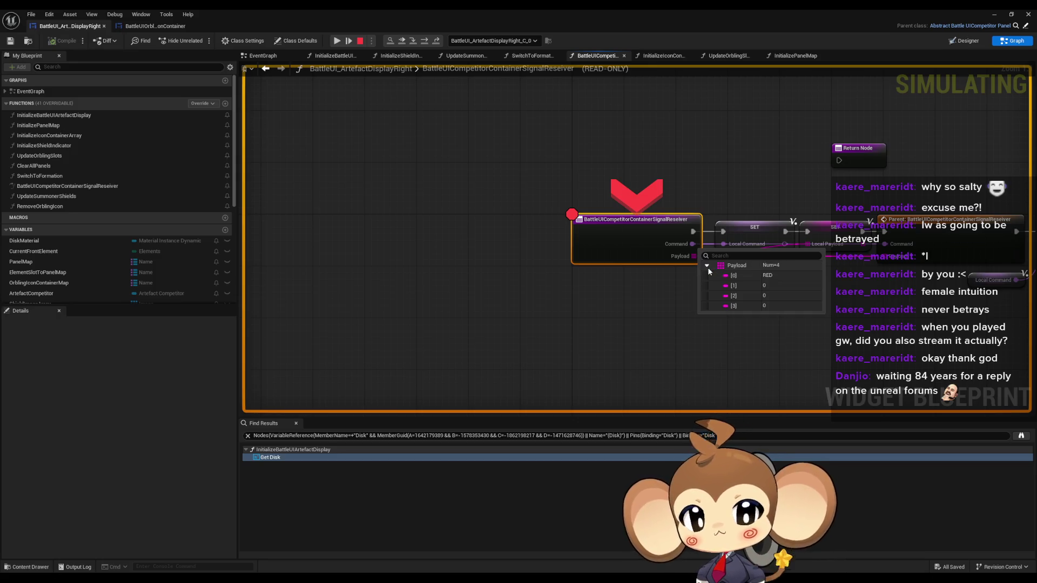
- Remove the breakpoint from the signal receiver entry node
{"action": "left_click", "coordinate": [423, 41]}
{"action": "right_click", "coordinate": [503, 240]}
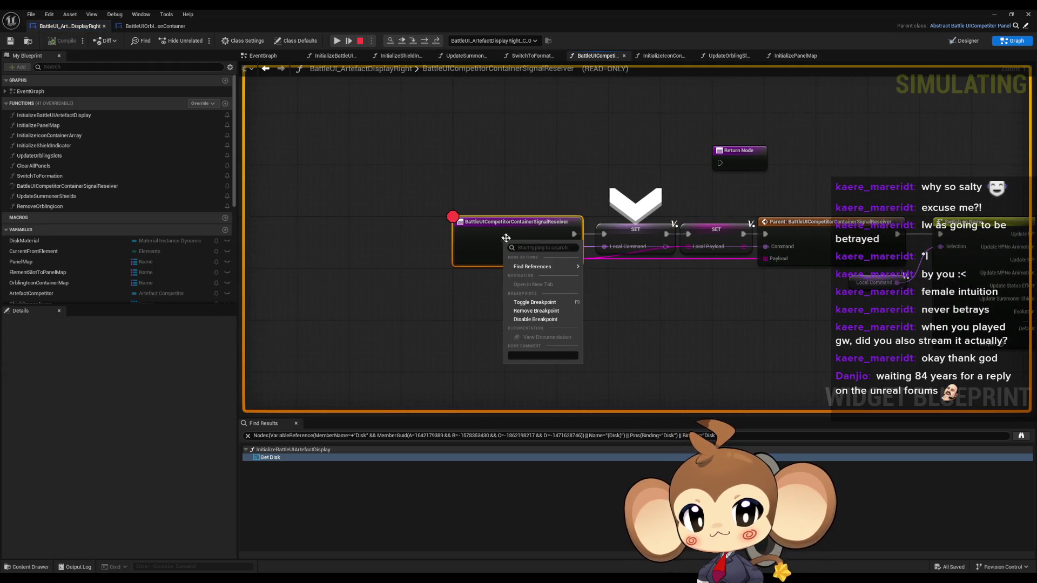
{"action": "left_click", "coordinate": [537, 313]}
- Step over four nodes and inspect the Orbling Icon Container Map and HPMPBars values
{"action": "left_click", "coordinate": [427, 41]}
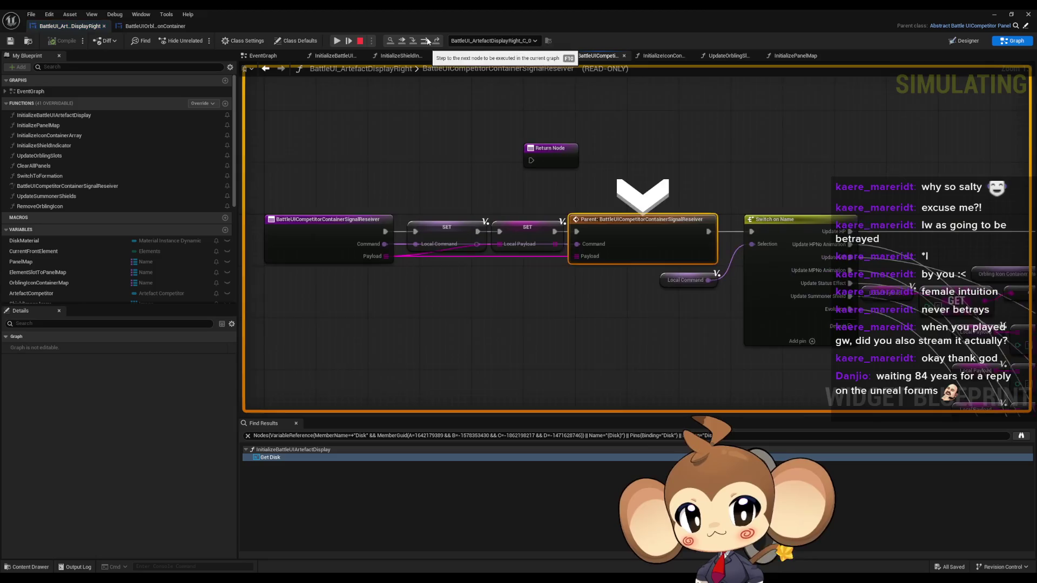
{"action": "left_click", "coordinate": [426, 41]}
{"action": "left_click", "coordinate": [426, 41]}
{"action": "left_click", "coordinate": [427, 42]}
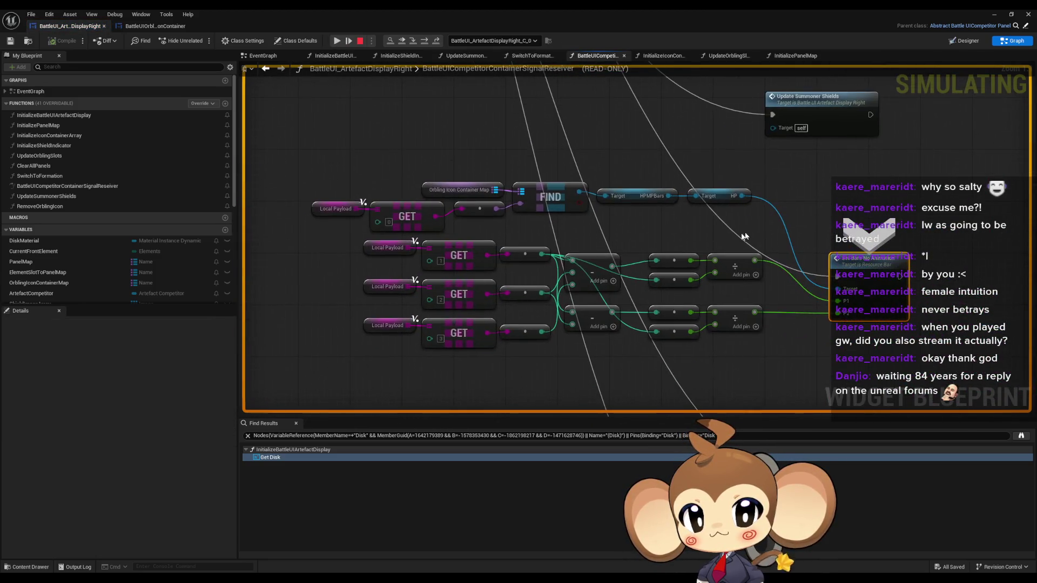
{"action": "mouse_move", "coordinate": [465, 193]}
{"action": "left_click", "coordinate": [508, 201]}
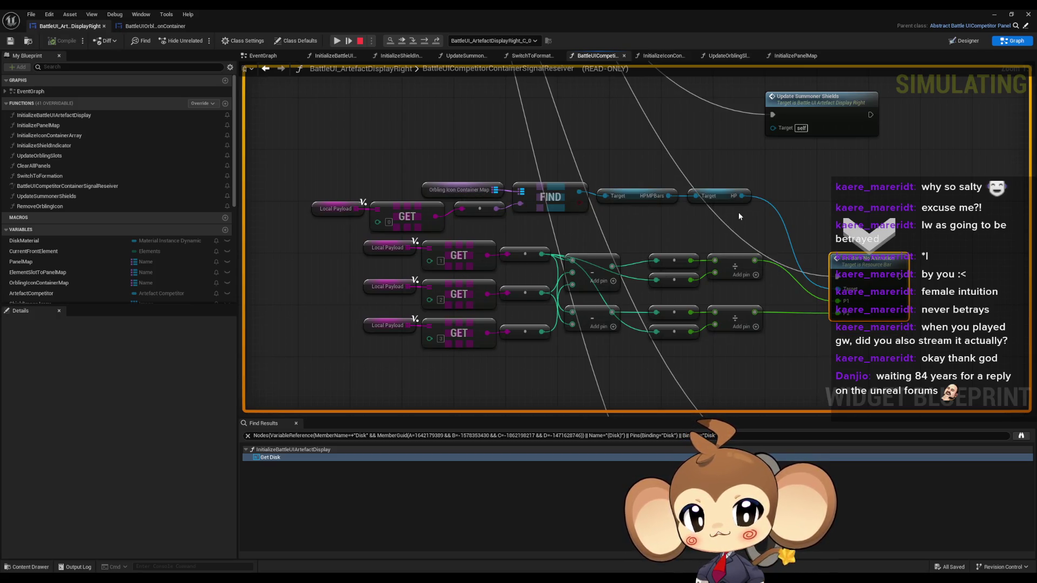
{"action": "mouse_move", "coordinate": [653, 198]}
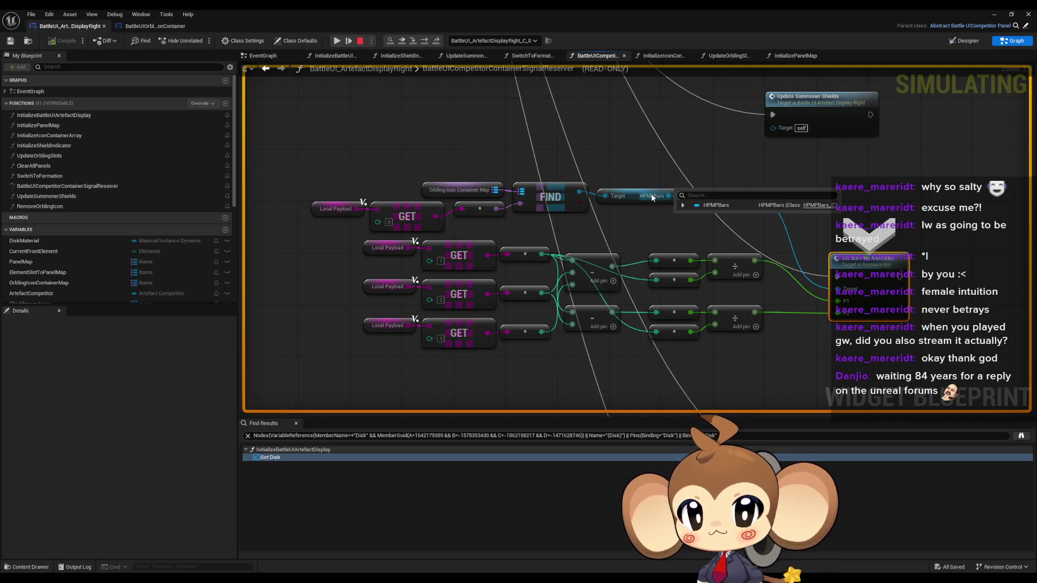
{"action": "mouse_move", "coordinate": [736, 200]}
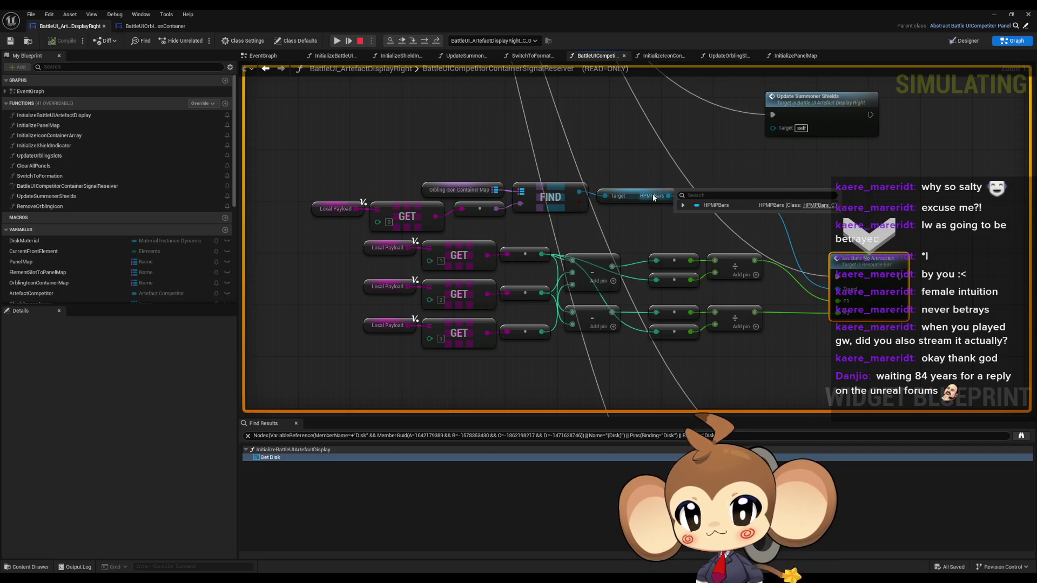
{"action": "left_click", "coordinate": [683, 206]}
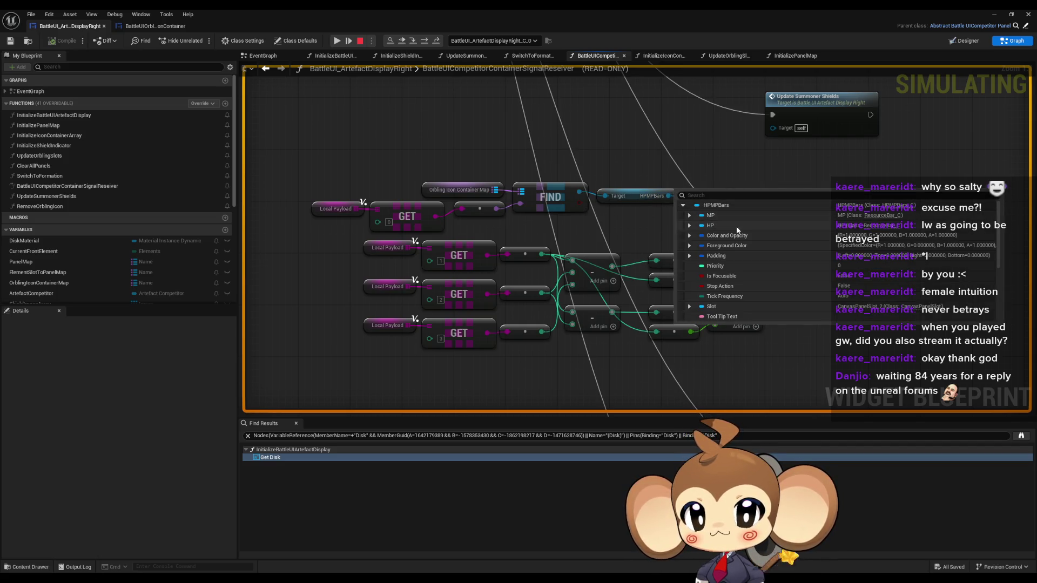
- Step into ResourceBar's SetBarsNoAnimation to its Set Anchors node and restore the window size
{"action": "left_click_drag", "start_coordinate": [876, 272], "coordinate": [806, 284]}
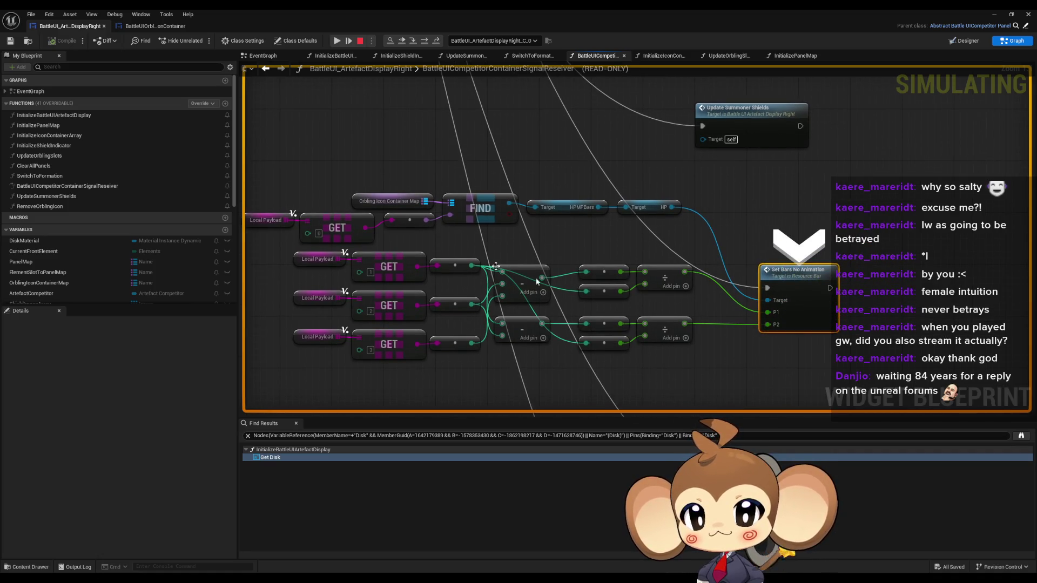
{"action": "mouse_move", "coordinate": [397, 206]}
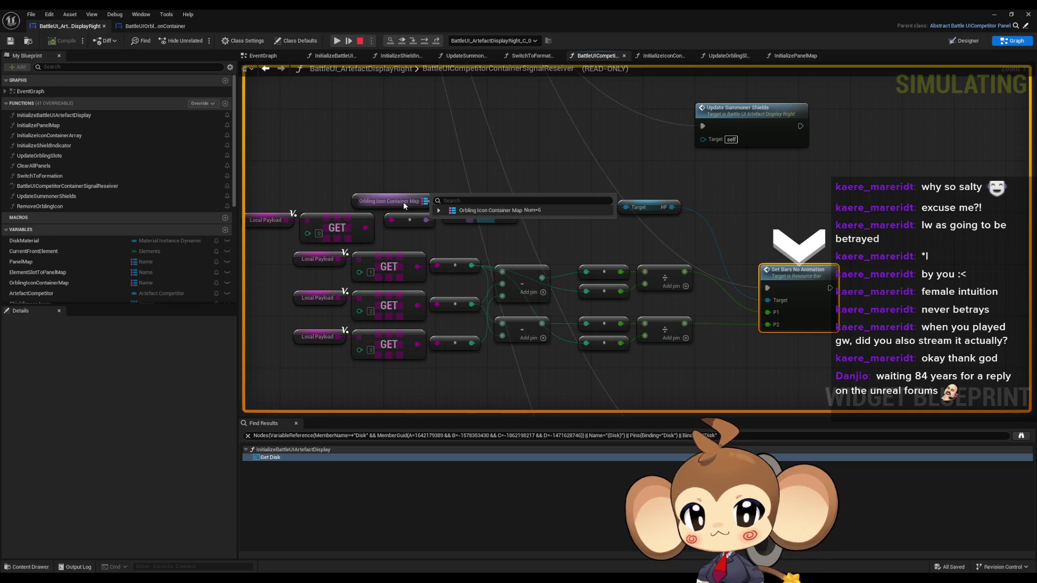
{"action": "left_click_drag", "start_coordinate": [546, 253], "coordinate": [515, 254]}
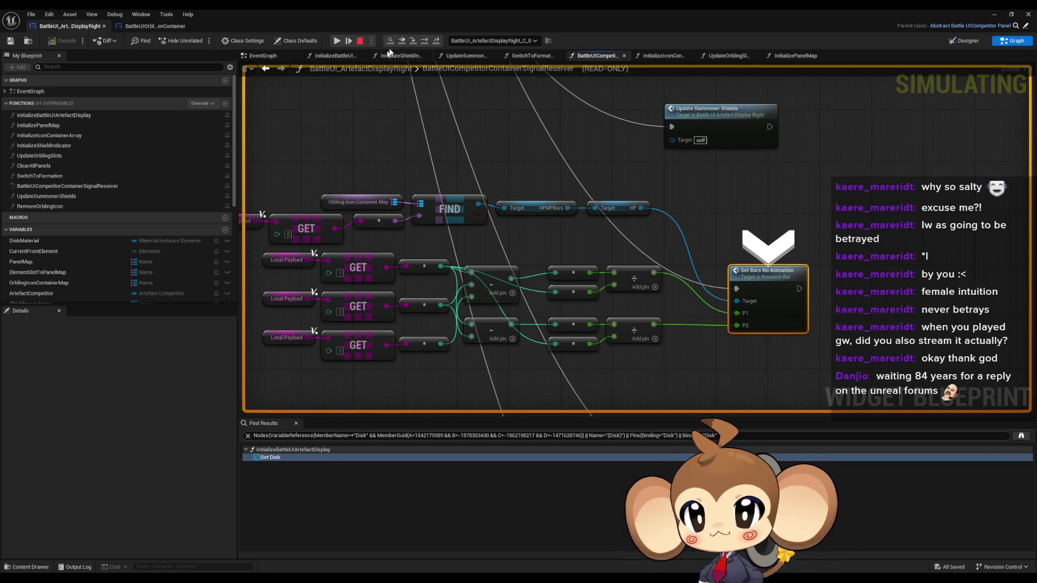
{"action": "left_click", "coordinate": [414, 41]}
{"action": "left_click", "coordinate": [414, 42]}
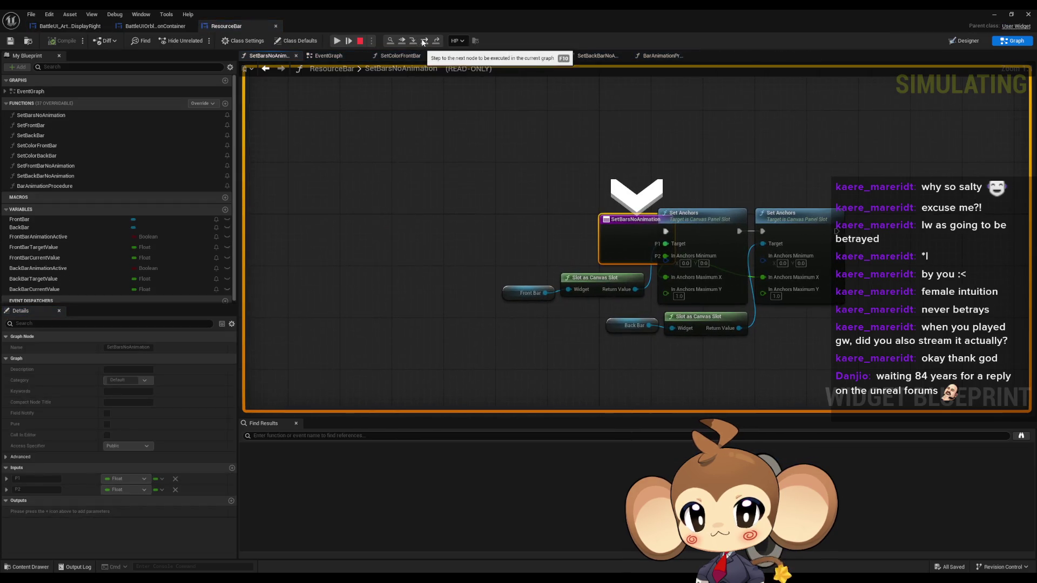
{"action": "left_click", "coordinate": [424, 41]}
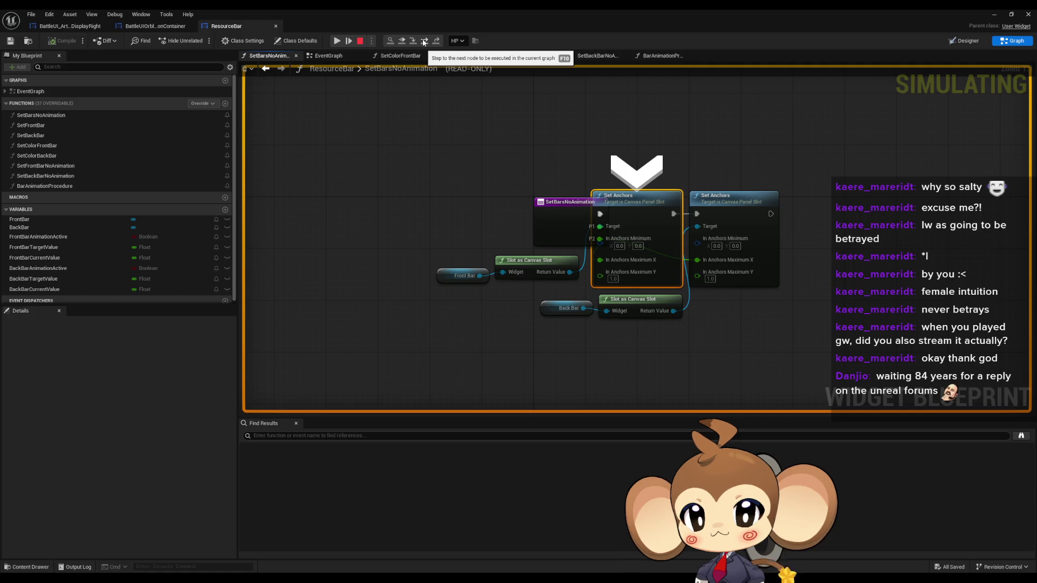
{"action": "double_click", "coordinate": [426, 24]}
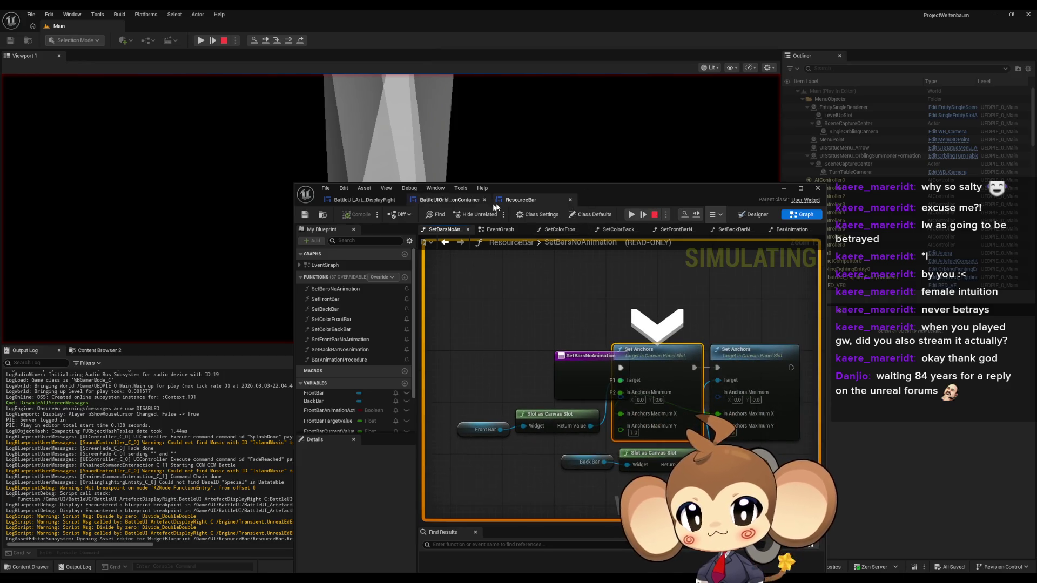
- Step through OrblingFightingEntity and Abstract_Competitor's signal call back to the receiver's parent call
{"action": "left_click", "coordinate": [297, 43]}
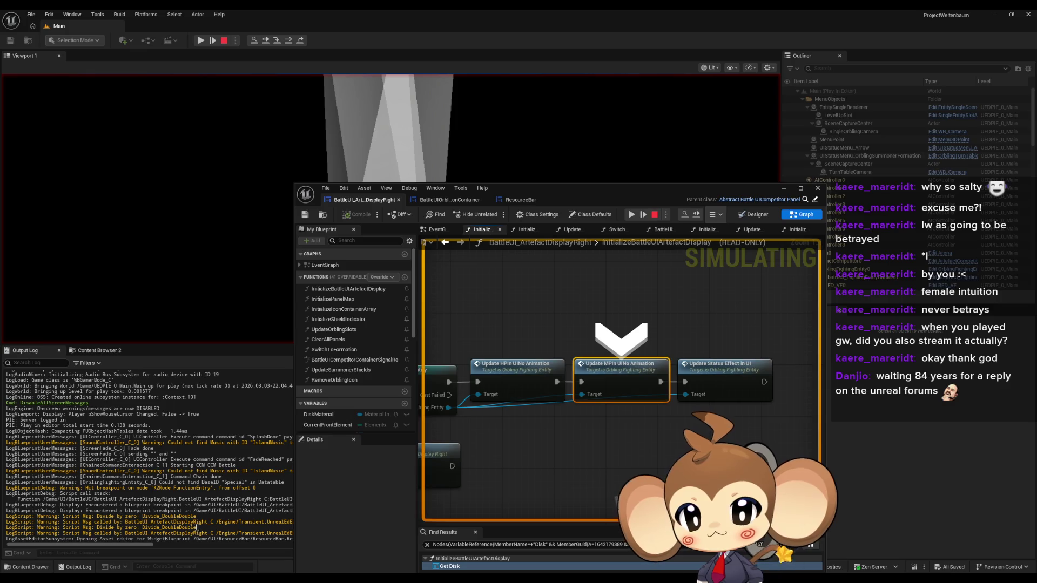
{"action": "mouse_move", "coordinate": [568, 189]}
{"action": "left_mouse_down"}
{"action": "mouse_move", "coordinate": [737, 196]}
{"action": "mouse_move", "coordinate": [791, 186]}
{"action": "mouse_move", "coordinate": [631, 170]}
{"action": "mouse_move", "coordinate": [652, 170]}
{"action": "left_mouse_up"}
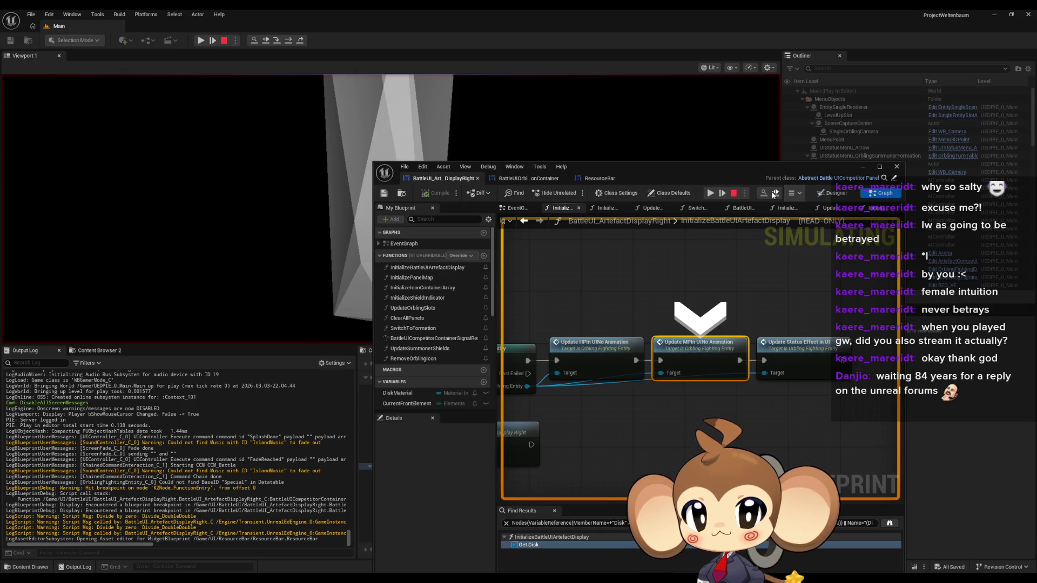
{"action": "left_click", "coordinate": [286, 42]}
{"action": "left_click", "coordinate": [286, 42]}
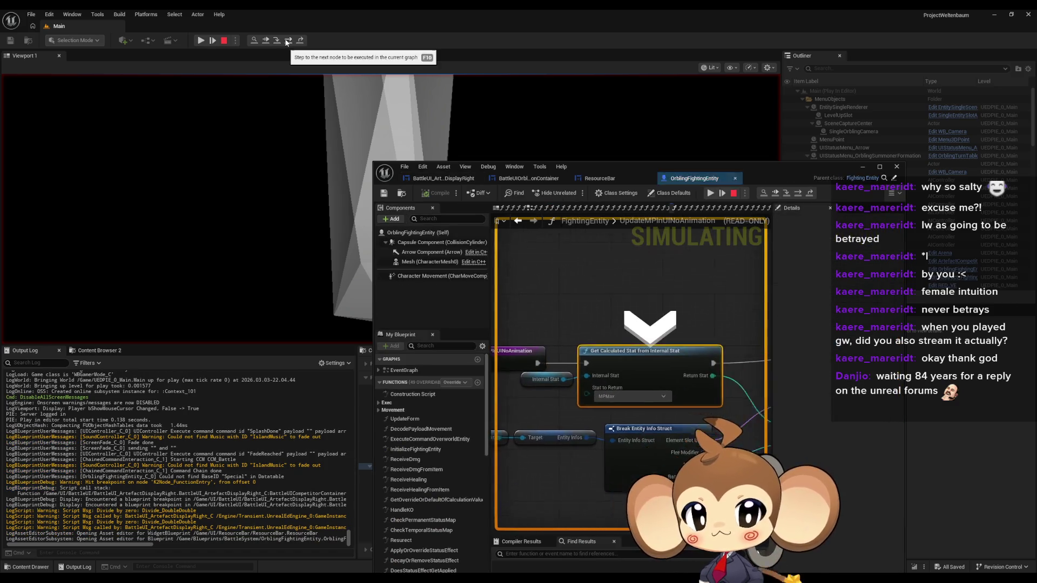
{"action": "left_click", "coordinate": [286, 43]}
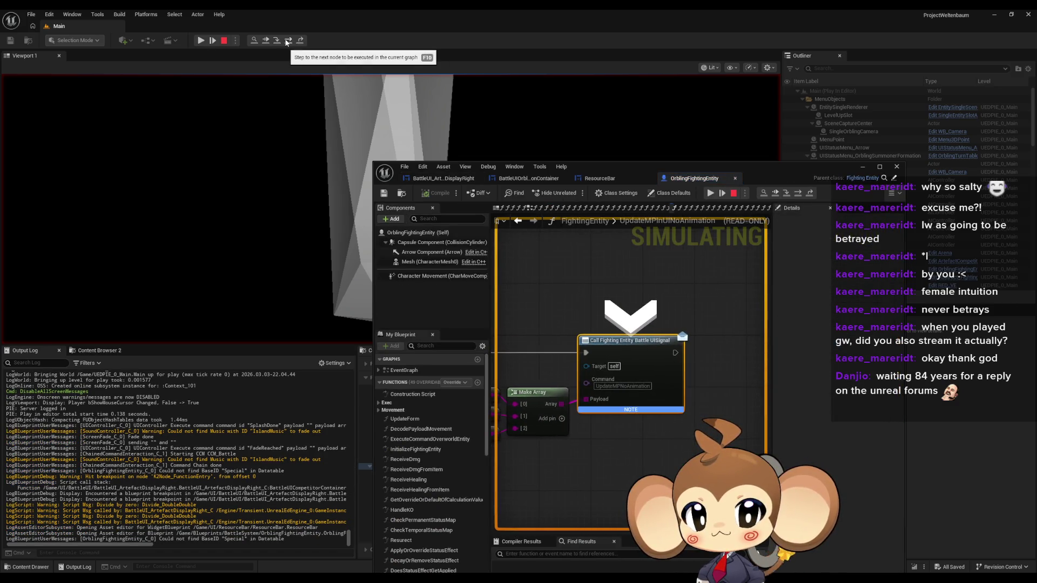
{"action": "left_click", "coordinate": [286, 42]}
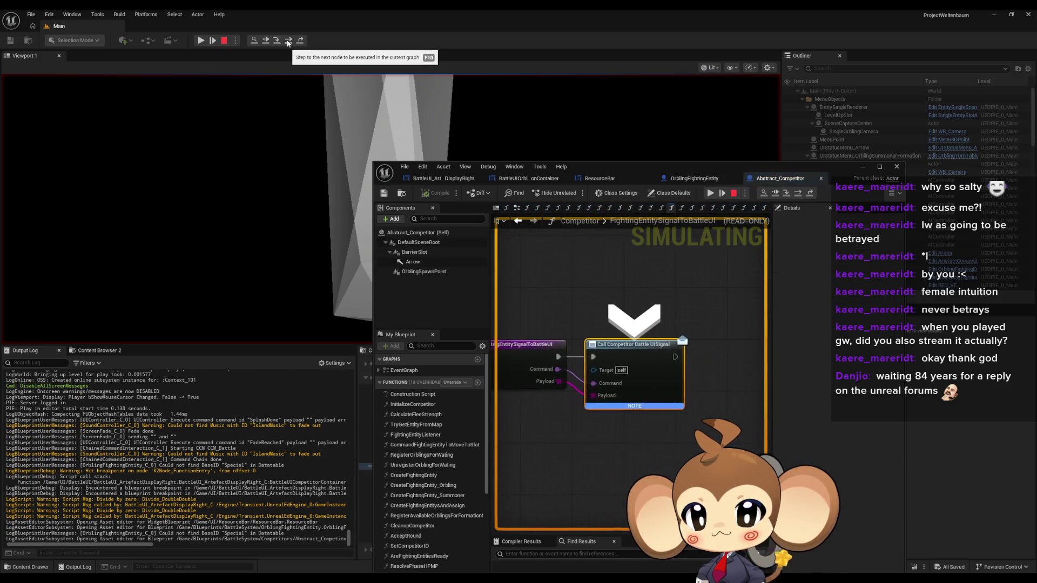
{"action": "left_click", "coordinate": [288, 43]}
{"action": "left_click", "coordinate": [286, 42]}
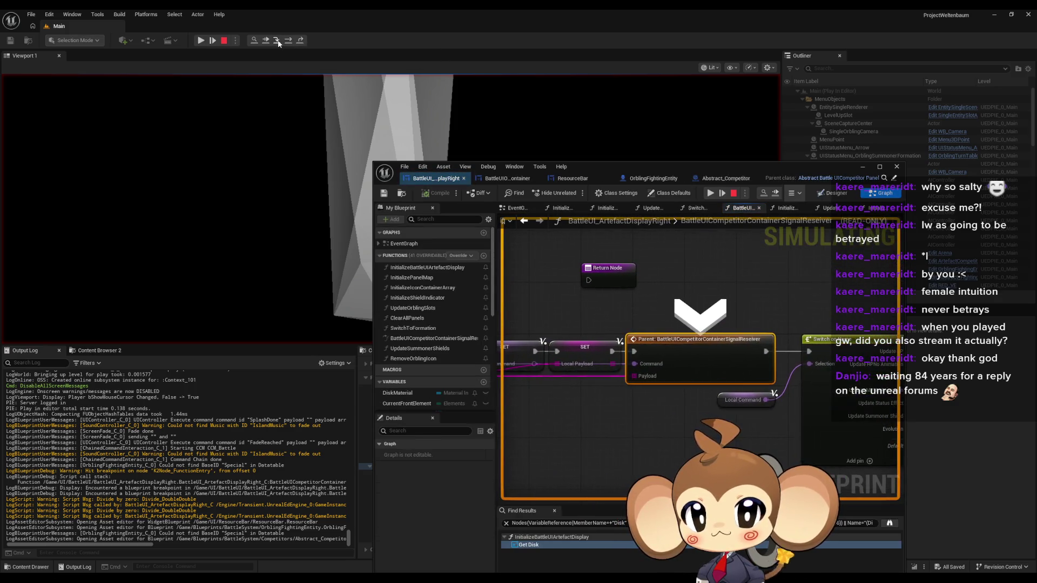
- Step through the parent panel's receiver to the Set Front Bar No Animation node
{"action": "left_click", "coordinate": [286, 43]}
{"action": "left_click", "coordinate": [286, 42]}
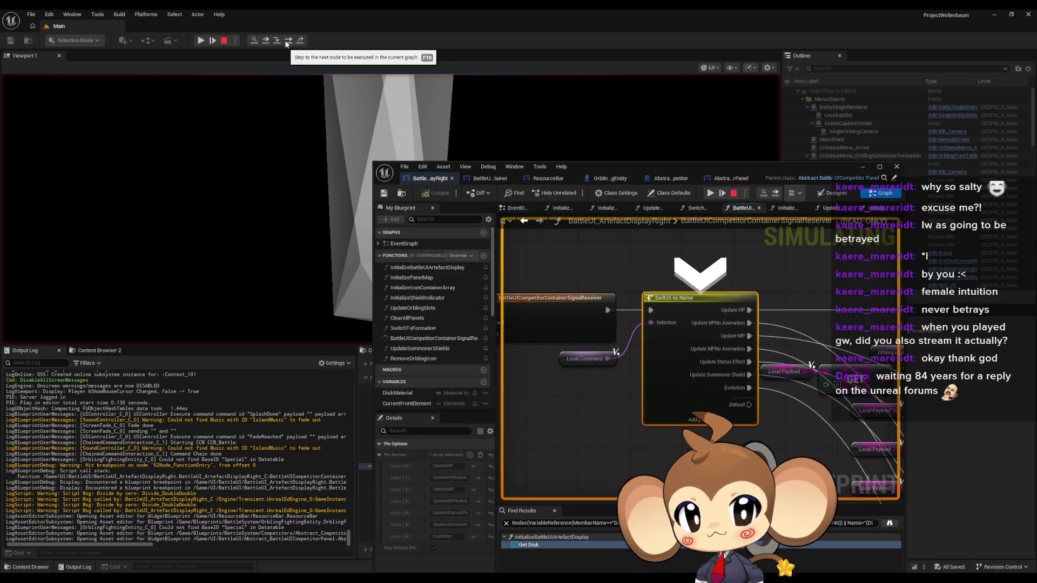
{"action": "left_click", "coordinate": [286, 43]}
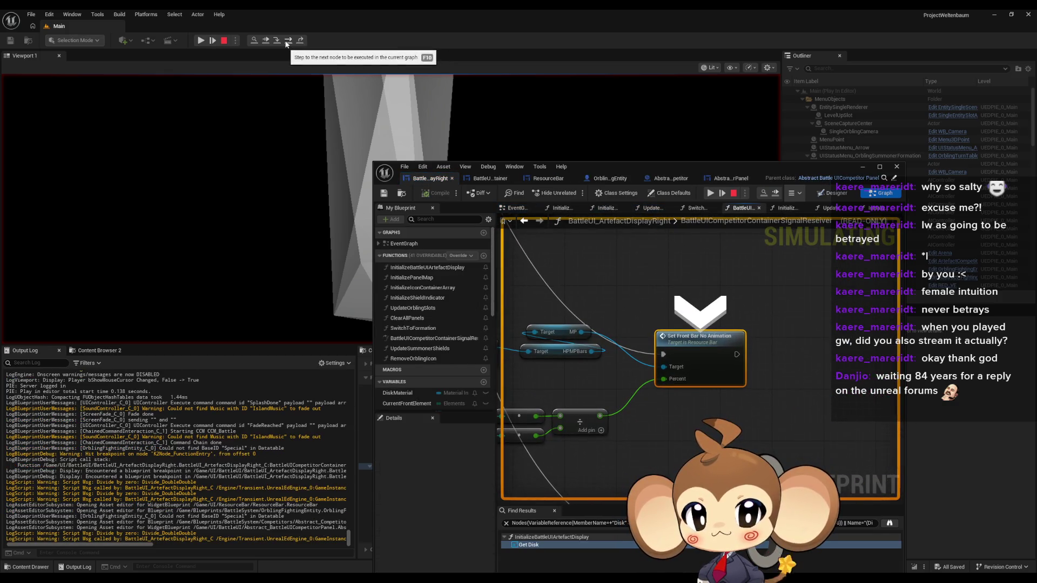
- Inspect the GET and FIND nodes feeding the front bar, then step out to InitializeBattleUIArtefactDisplay
{"action": "left_click_drag", "start_coordinate": [661, 402], "coordinate": [795, 370]}
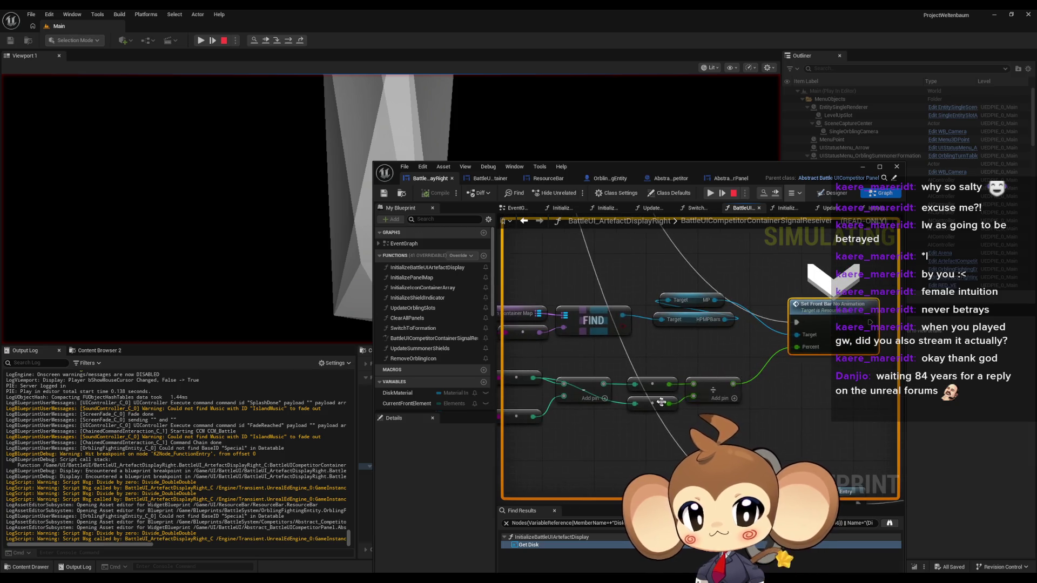
{"action": "mouse_move", "coordinate": [669, 384]}
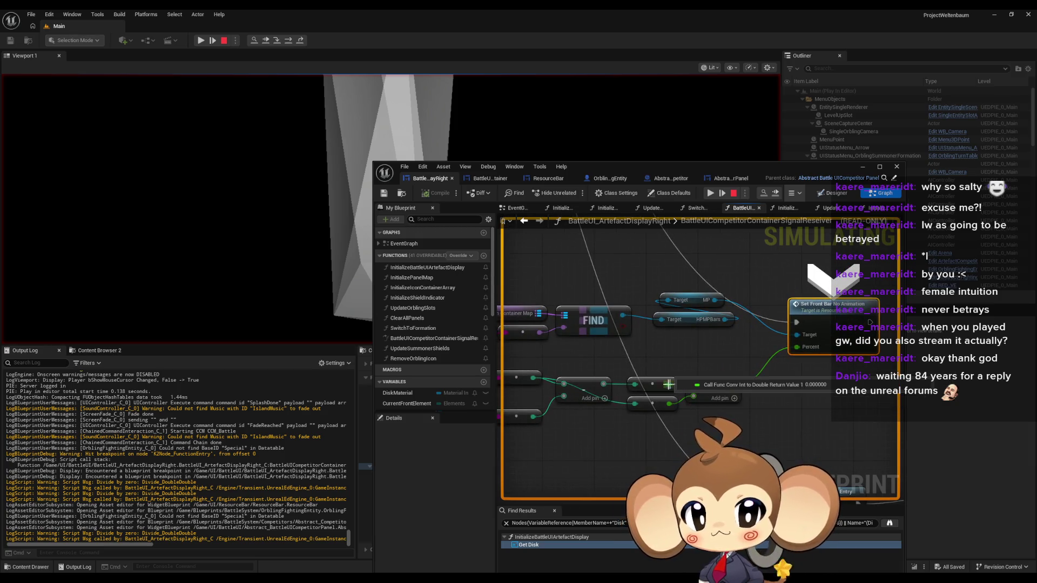
{"action": "left_click_drag", "start_coordinate": [668, 385], "coordinate": [726, 378]}
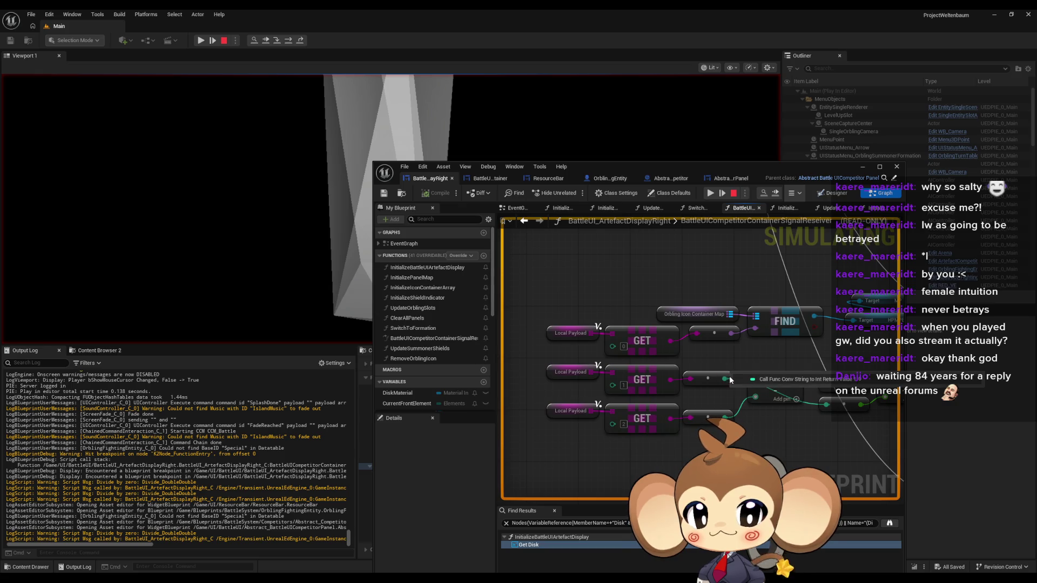
{"action": "mouse_move", "coordinate": [589, 372]}
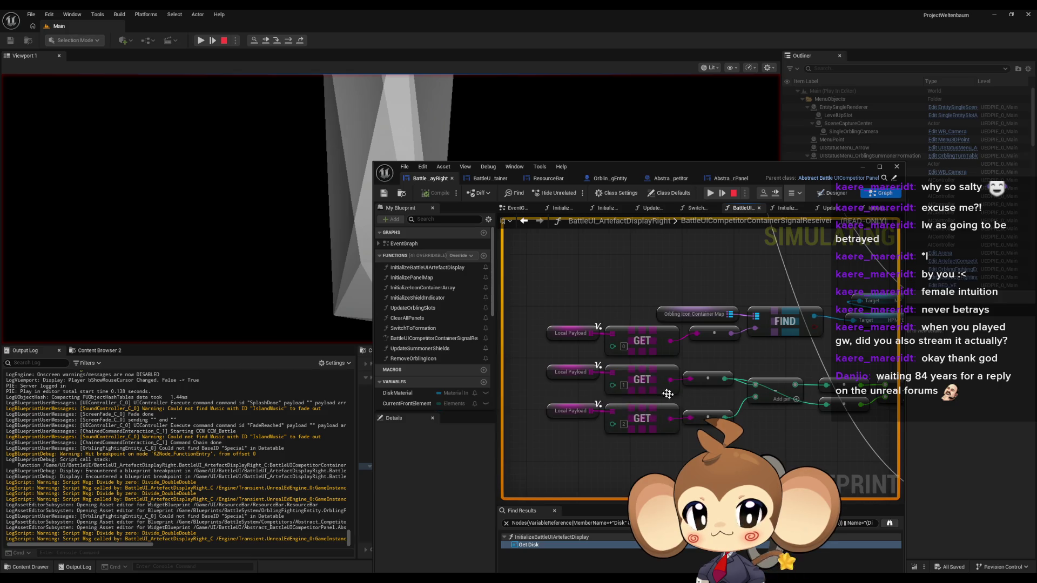
{"action": "mouse_move", "coordinate": [668, 394]}
{"action": "left_mouse_down"}
{"action": "mouse_move", "coordinate": [649, 330]}
{"action": "mouse_move", "coordinate": [672, 325]}
{"action": "mouse_move", "coordinate": [663, 387]}
{"action": "mouse_move", "coordinate": [679, 376]}
{"action": "mouse_move", "coordinate": [708, 393]}
{"action": "left_mouse_up"}
{"action": "left_click", "coordinate": [762, 193]}
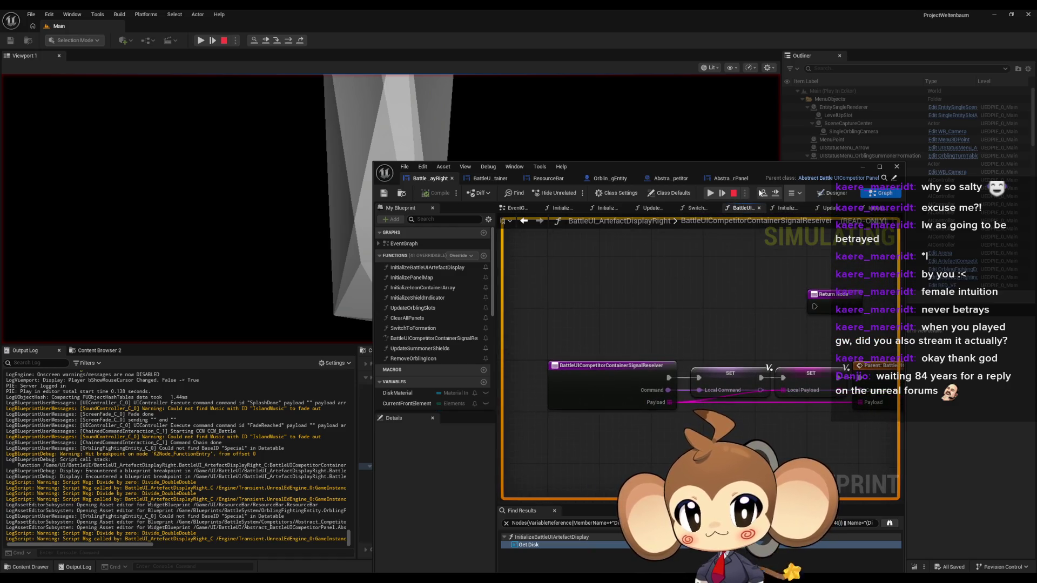
{"action": "left_click", "coordinate": [291, 43]}
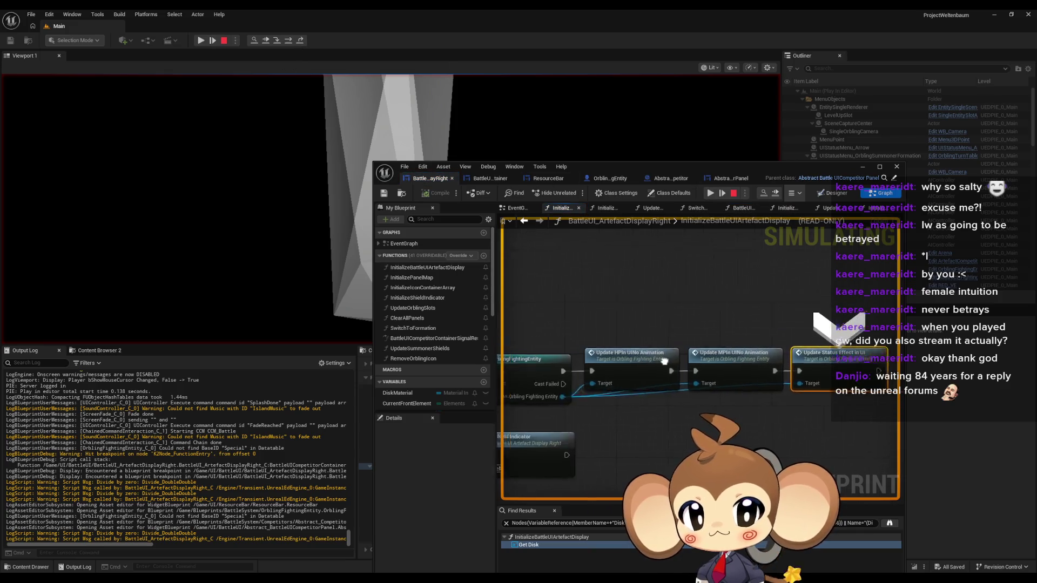
- Set a breakpoint on Update HP In UI No Animation and resume until it hits
{"action": "key", "text": "F10"}
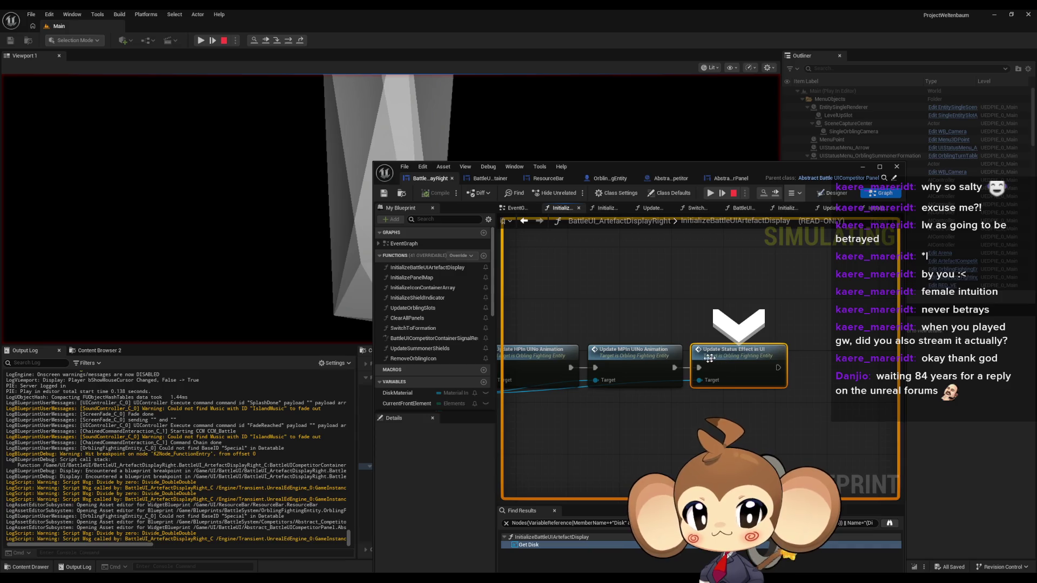
{"action": "right_click", "coordinate": [656, 348]}
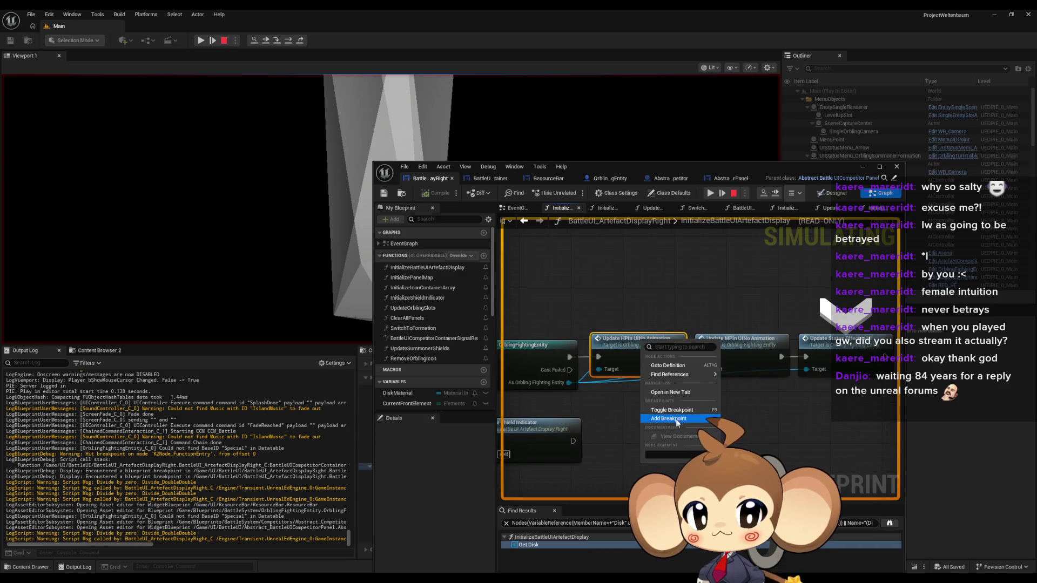
{"action": "left_click", "coordinate": [677, 419]}
{"action": "left_click", "coordinate": [711, 194]}
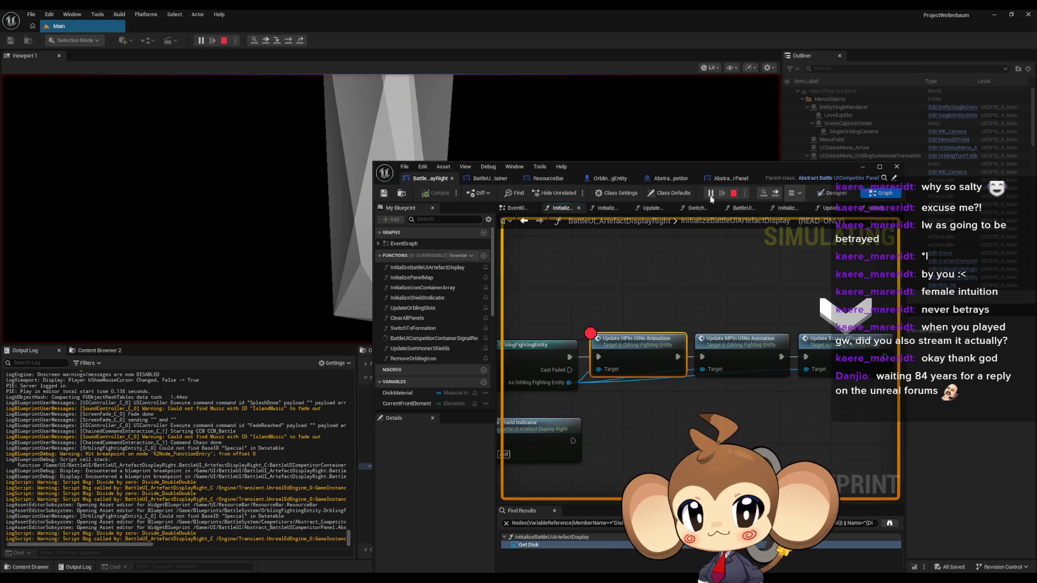
- Remove that breakpoint and step into UpdateHPInUINoAnimation up to Get Calculated Stat
{"action": "right_click", "coordinate": [692, 356]}
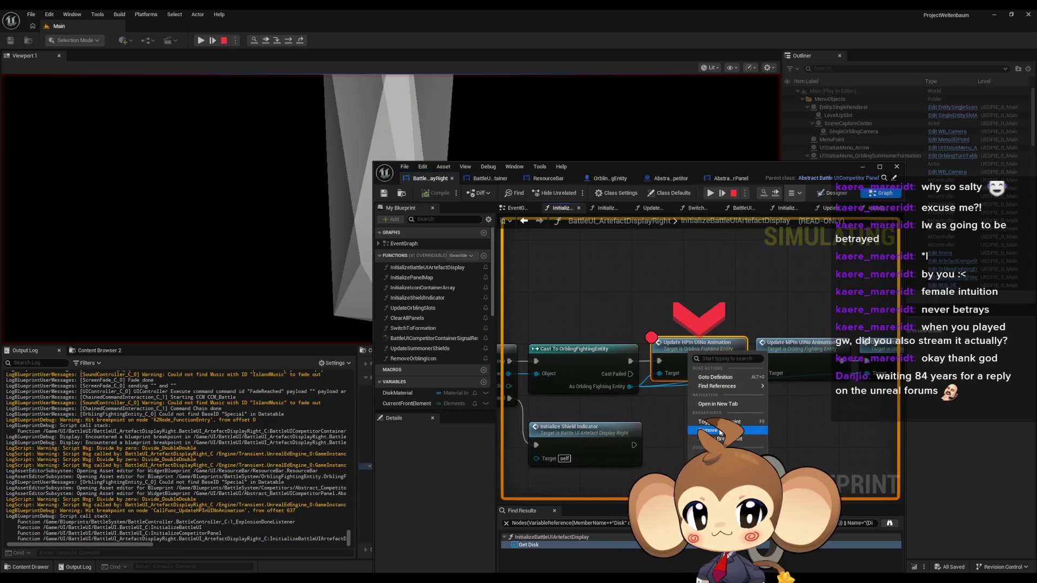
{"action": "left_click", "coordinate": [720, 431]}
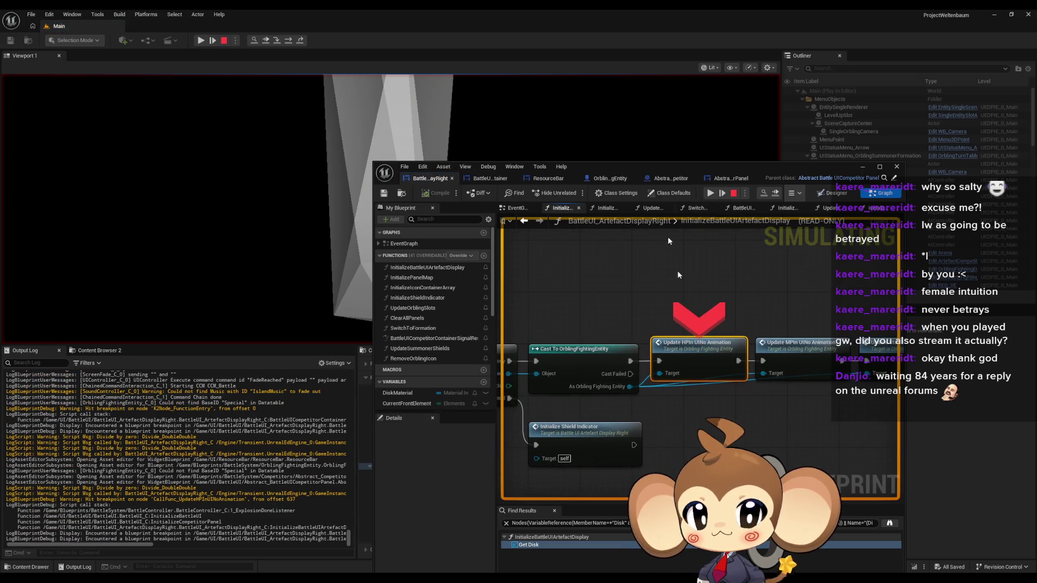
{"action": "left_click", "coordinate": [278, 41]}
{"action": "left_click", "coordinate": [289, 41]}
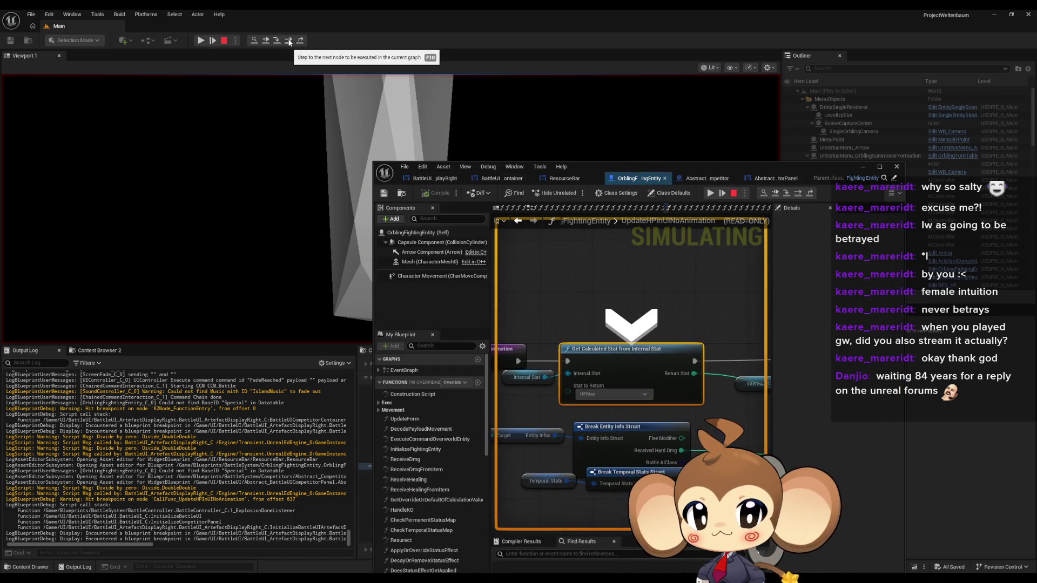
- Step past the calculated stat lookup to the UI signal call and pan to the stat nodes
{"action": "left_click", "coordinate": [289, 41]}
{"action": "left_click", "coordinate": [289, 41]}
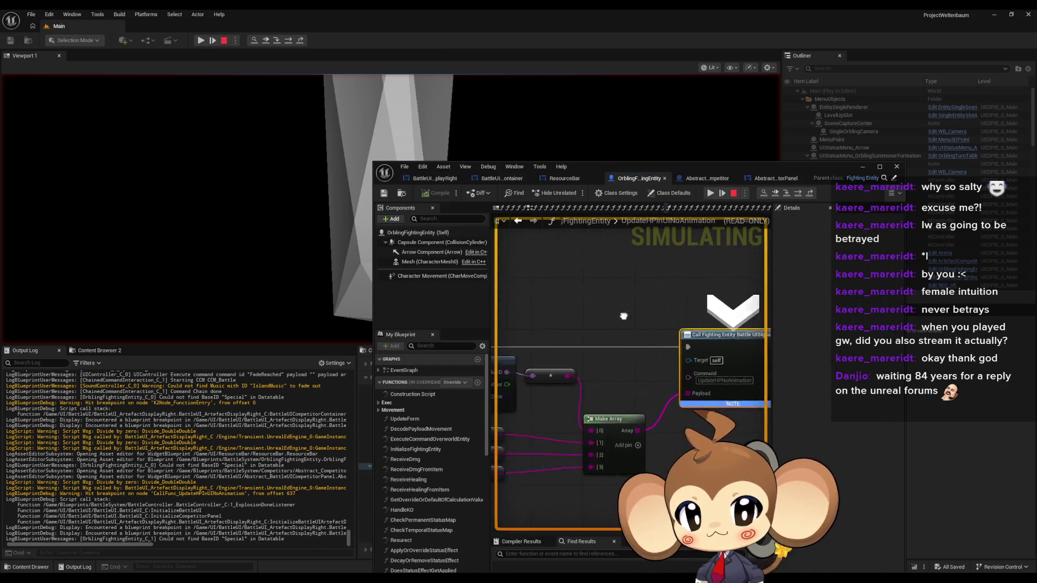
{"action": "left_click_drag", "start_coordinate": [624, 316], "coordinate": [637, 402]}
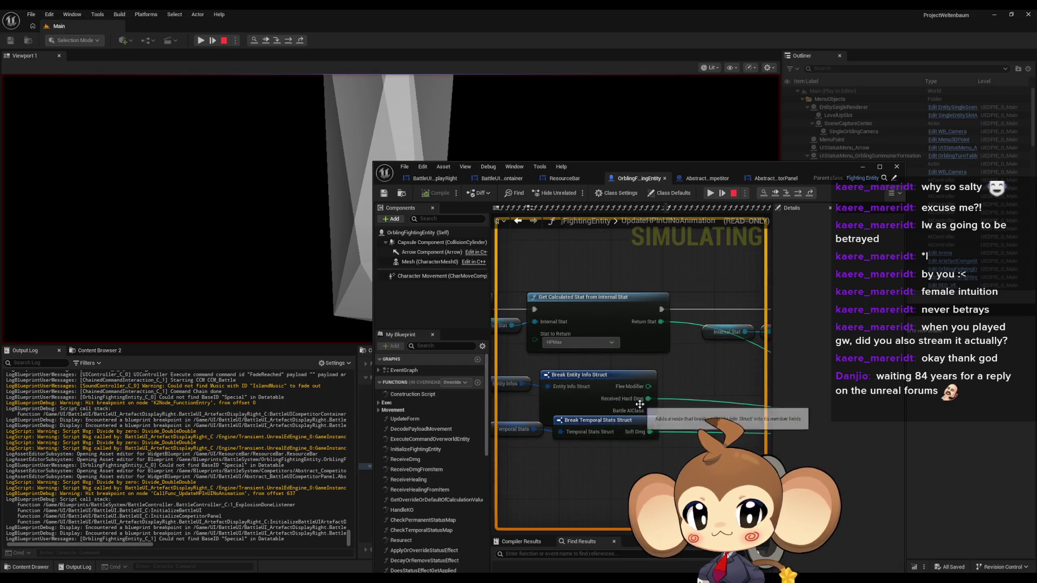
{"action": "mouse_move", "coordinate": [634, 434]}
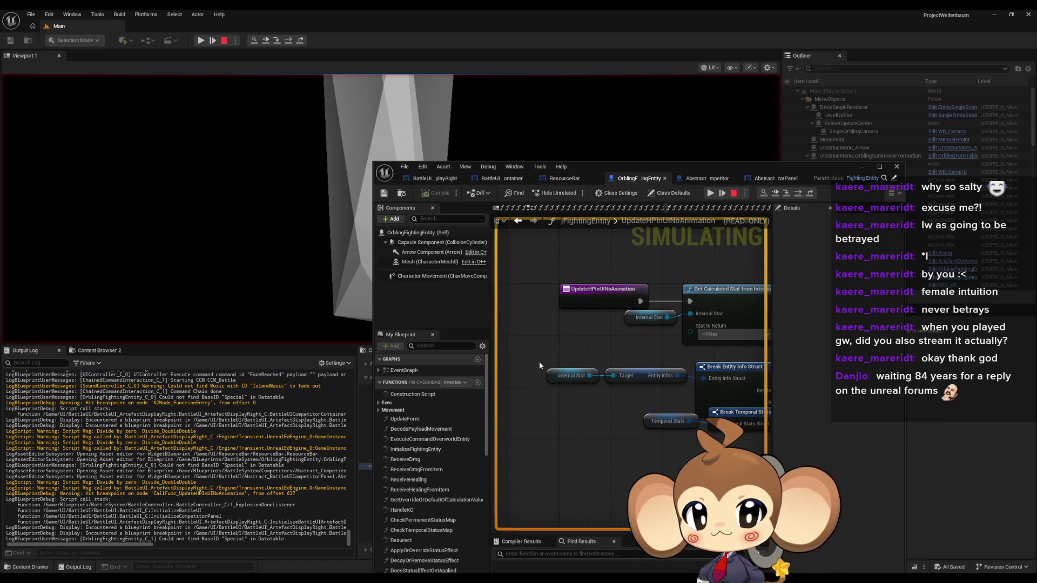
{"action": "left_click_drag", "start_coordinate": [636, 346], "coordinate": [592, 359]}
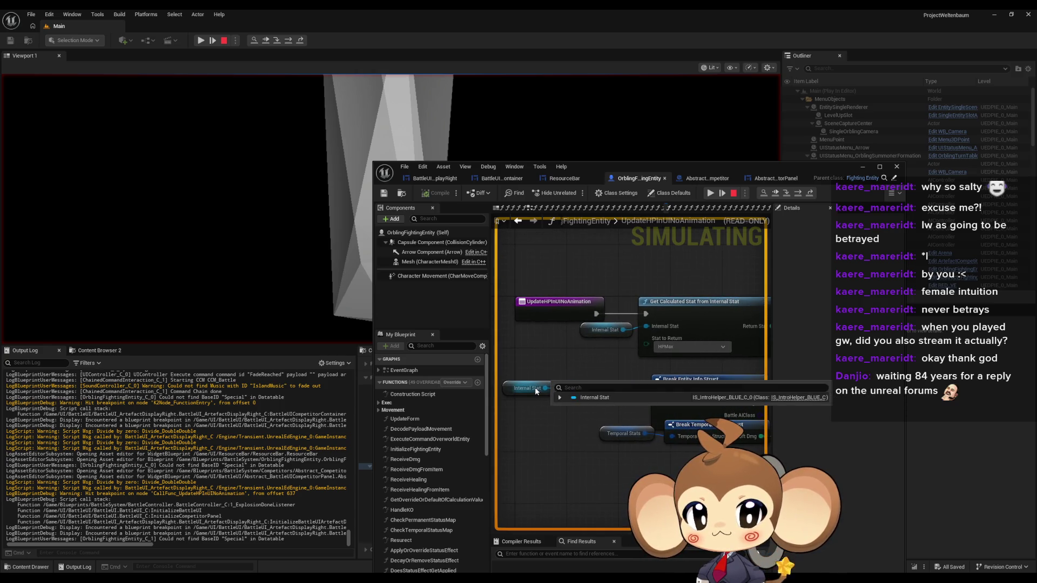
- Expand and inspect the Internal Stat, Entity Infos and Temporal Stats debug values
{"action": "mouse_move", "coordinate": [535, 388]}
{"action": "left_click", "coordinate": [560, 398]}
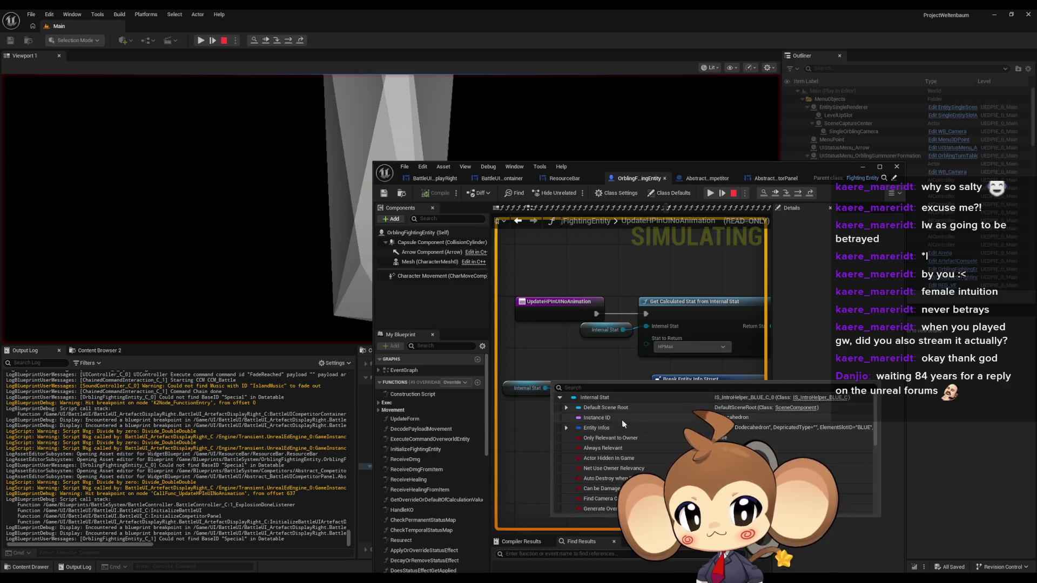
{"action": "scroll", "coordinate": [623, 425], "scroll_direction": "down", "scroll_amount": 5}
{"action": "scroll", "coordinate": [624, 424], "scroll_direction": "down", "scroll_amount": 3}
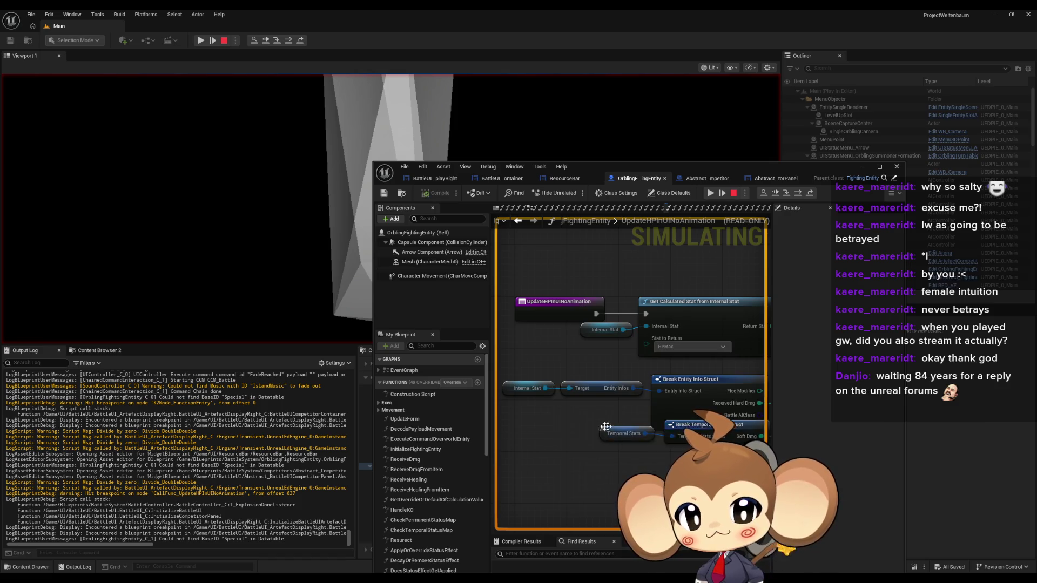
{"action": "left_click_drag", "start_coordinate": [609, 426], "coordinate": [536, 423]}
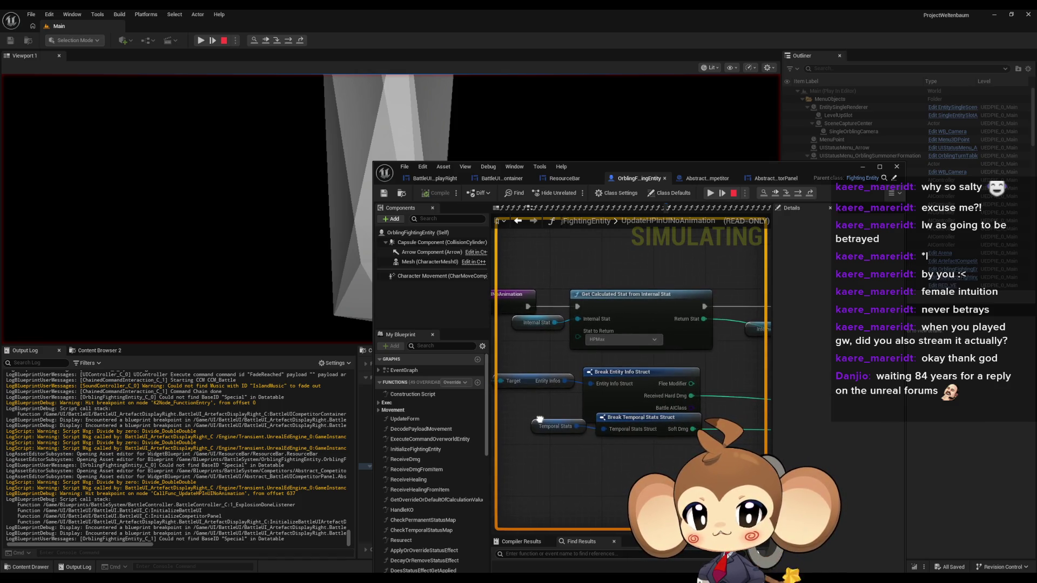
{"action": "mouse_move", "coordinate": [609, 425]}
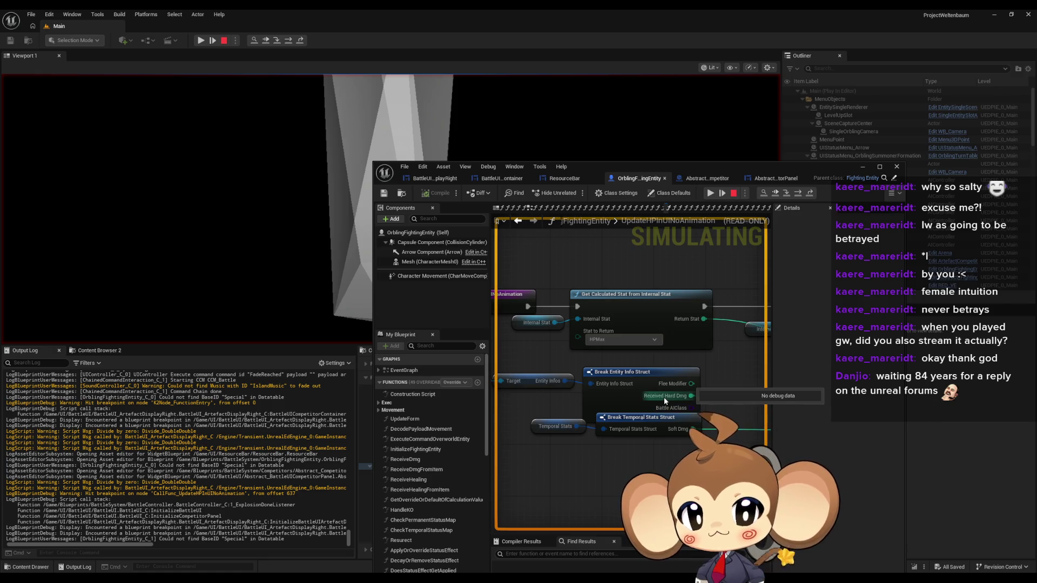
{"action": "mouse_move", "coordinate": [553, 382]}
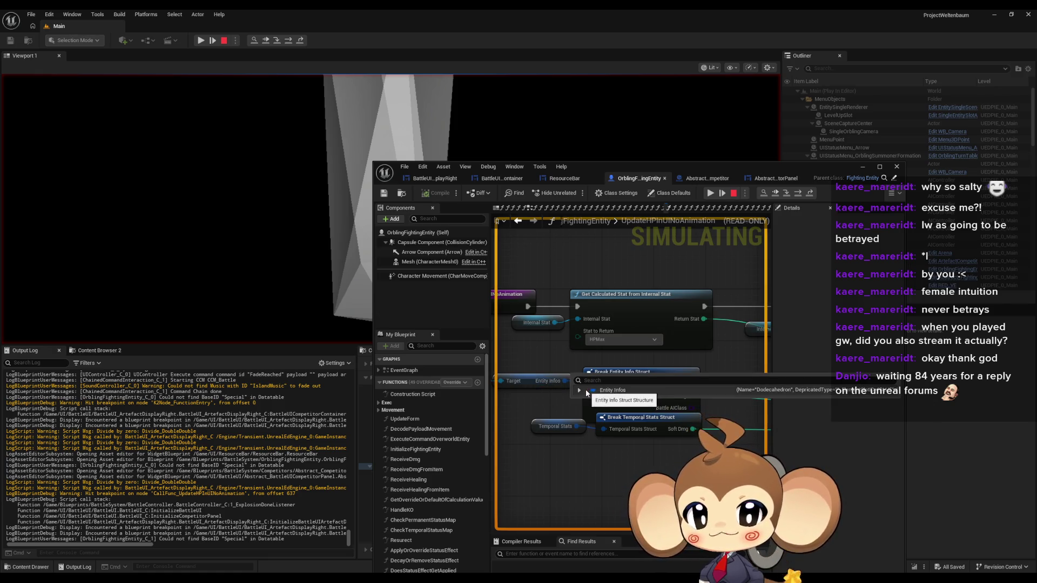
{"action": "left_click", "coordinate": [579, 390]}
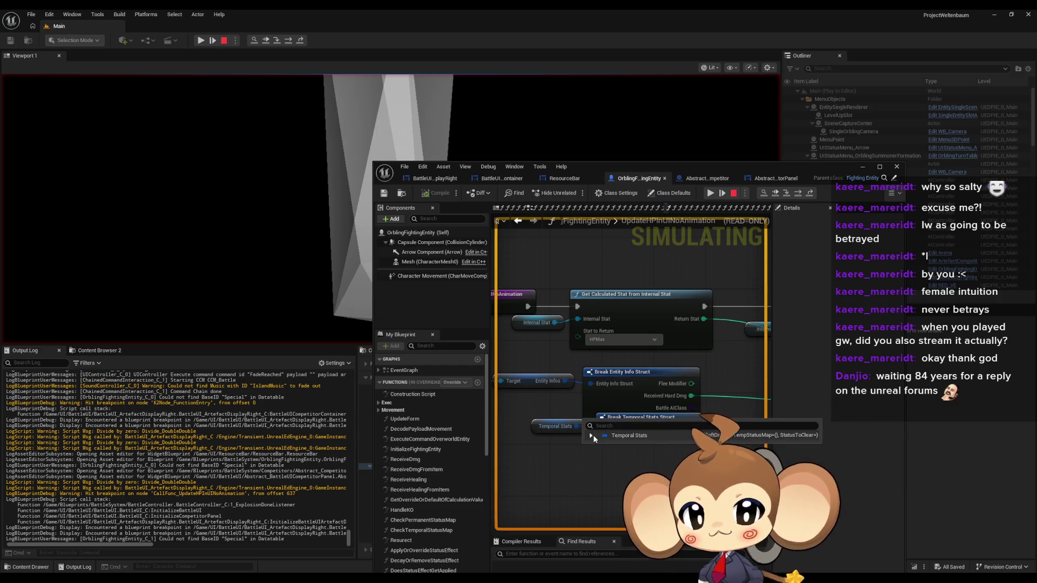
{"action": "left_click", "coordinate": [591, 435]}
{"action": "mouse_move", "coordinate": [703, 448]}
{"action": "left_mouse_down"}
{"action": "mouse_move", "coordinate": [675, 362]}
{"action": "mouse_move", "coordinate": [832, 365]}
{"action": "mouse_move", "coordinate": [621, 354]}
{"action": "mouse_move", "coordinate": [679, 384]}
{"action": "mouse_move", "coordinate": [669, 378]}
{"action": "mouse_move", "coordinate": [693, 383]}
{"action": "mouse_move", "coordinate": [621, 346]}
{"action": "mouse_move", "coordinate": [689, 387]}
{"action": "left_mouse_up"}
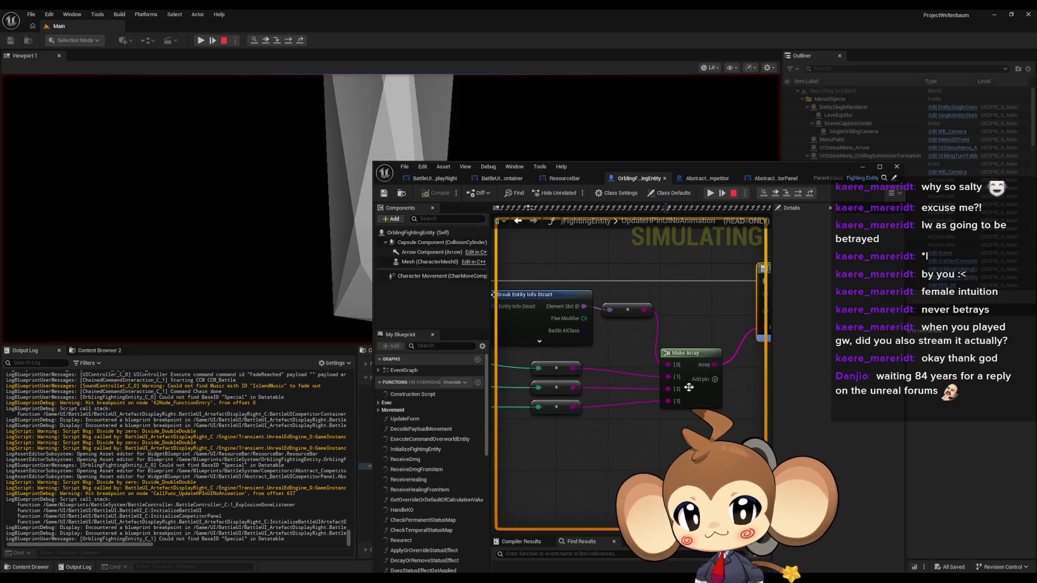
- Step once more, stop the play session, and move the blueprint window left
{"action": "key", "text": "F10"}
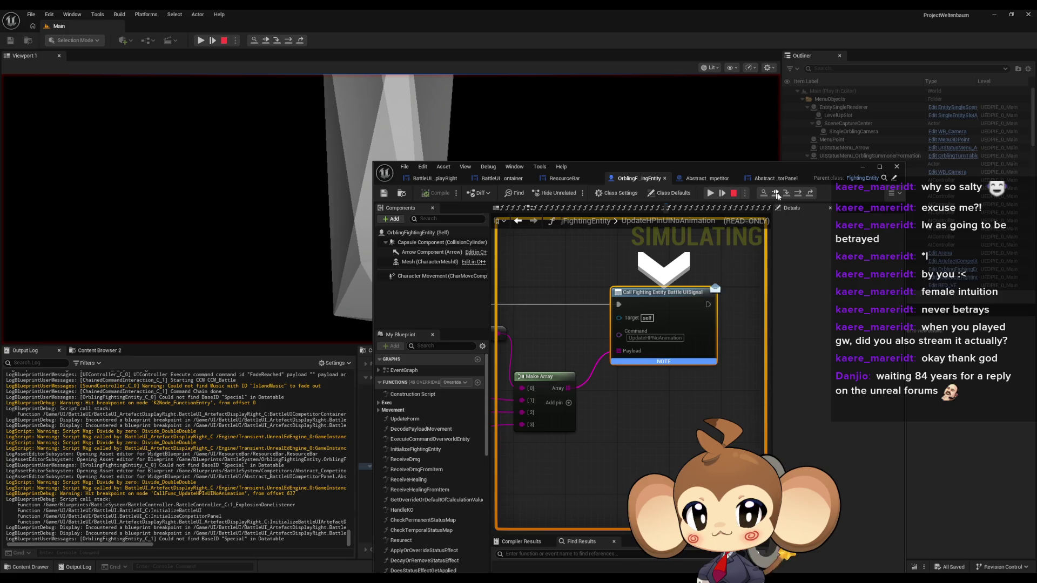
{"action": "left_click", "coordinate": [776, 193]}
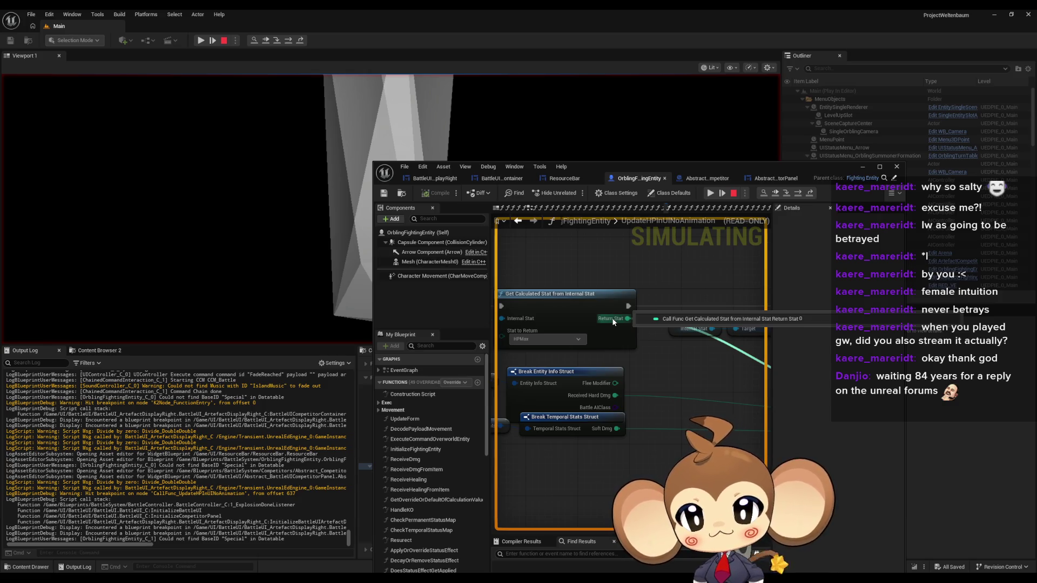
{"action": "left_click", "coordinate": [734, 193]}
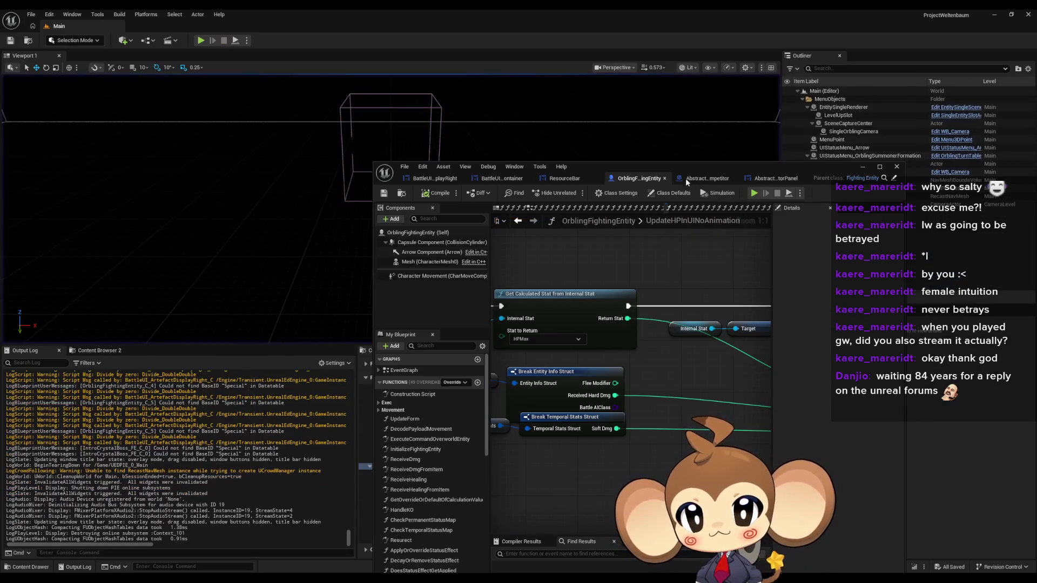
{"action": "mouse_move", "coordinate": [691, 166]}
{"action": "left_mouse_down"}
{"action": "mouse_move", "coordinate": [246, 284]}
{"action": "mouse_move", "coordinate": [333, 118]}
{"action": "mouse_move", "coordinate": [300, 108]}
{"action": "left_mouse_up"}
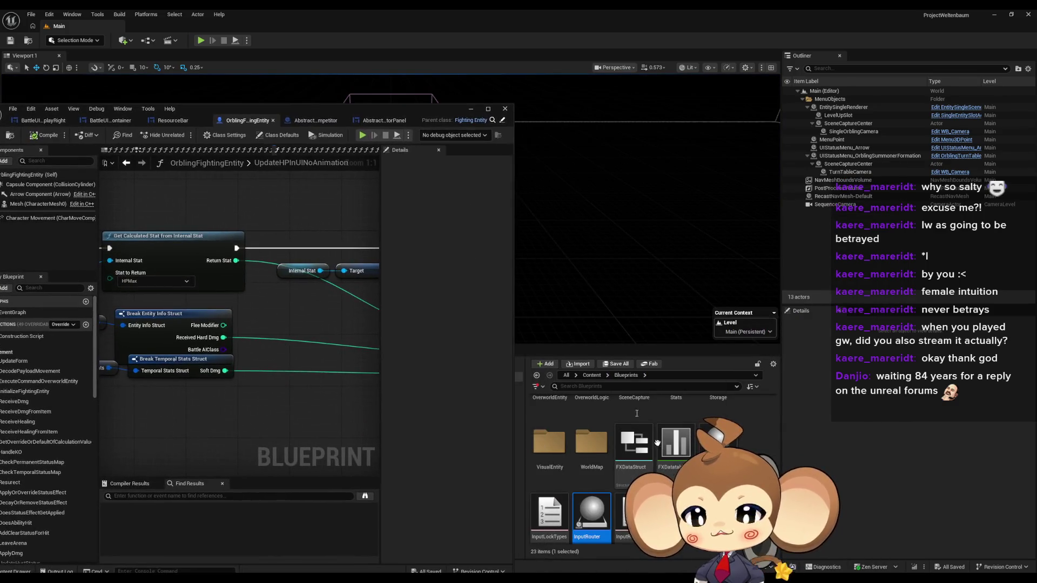
- Browse to Blueprints/Stats/PresetStats and open the Get Calculated Stat from Internal Stat function graph
{"action": "scroll", "coordinate": [648, 464], "scroll_direction": "up", "scroll_amount": 5}
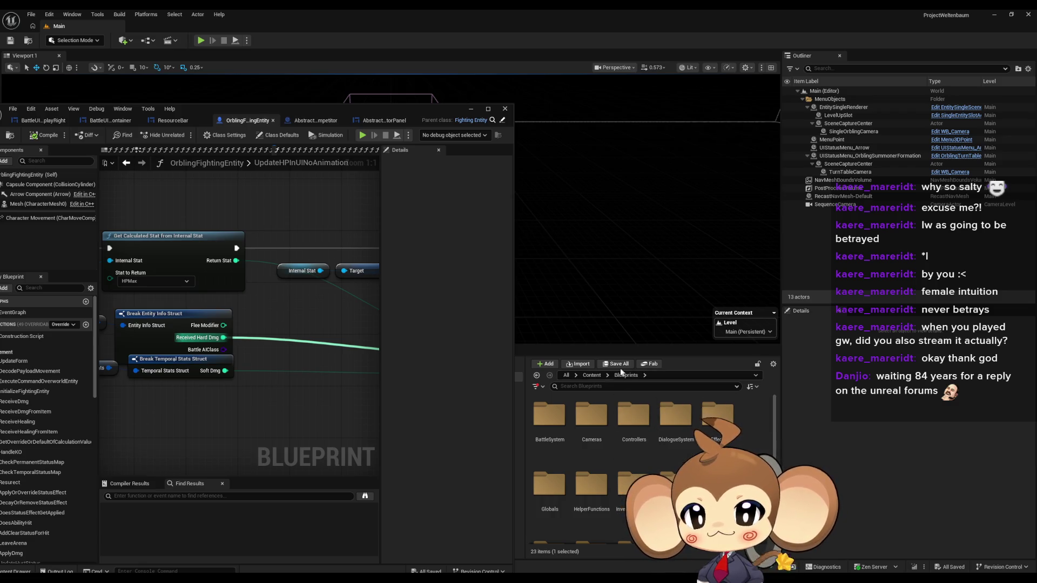
{"action": "scroll", "coordinate": [670, 448], "scroll_direction": "down", "scroll_amount": 2}
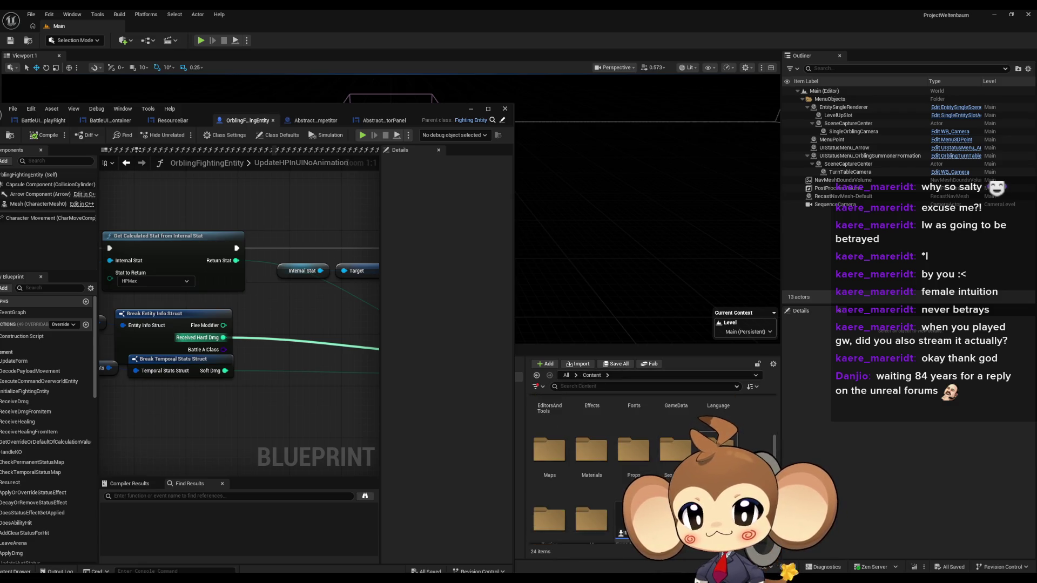
{"action": "scroll", "coordinate": [672, 461], "scroll_direction": "up", "scroll_amount": 1}
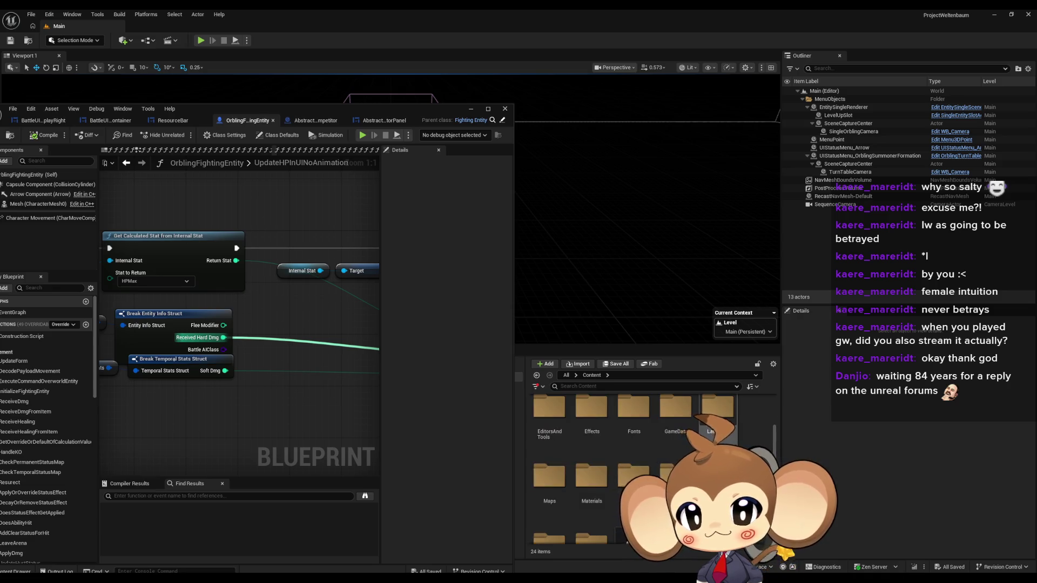
{"action": "scroll", "coordinate": [718, 427], "scroll_direction": "up", "scroll_amount": 1}
{"action": "double_click", "coordinate": [592, 410]}
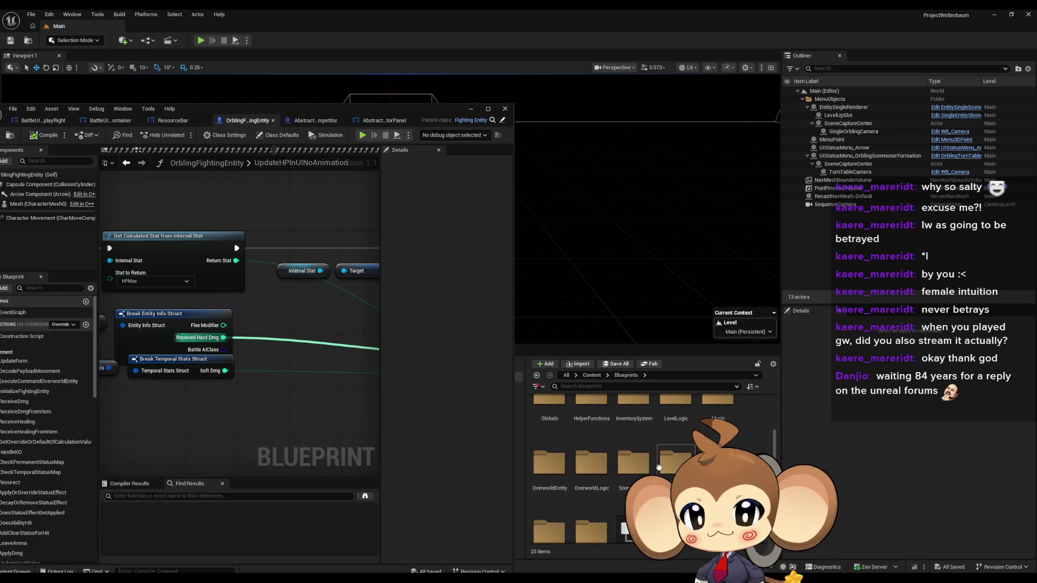
{"action": "double_click", "coordinate": [659, 468]}
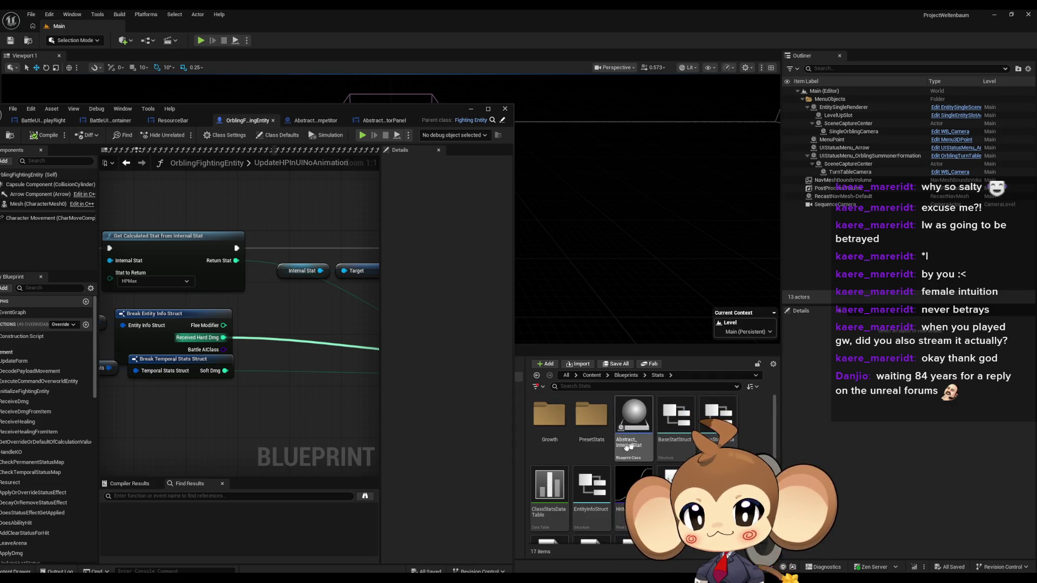
{"action": "double_click", "coordinate": [594, 421]}
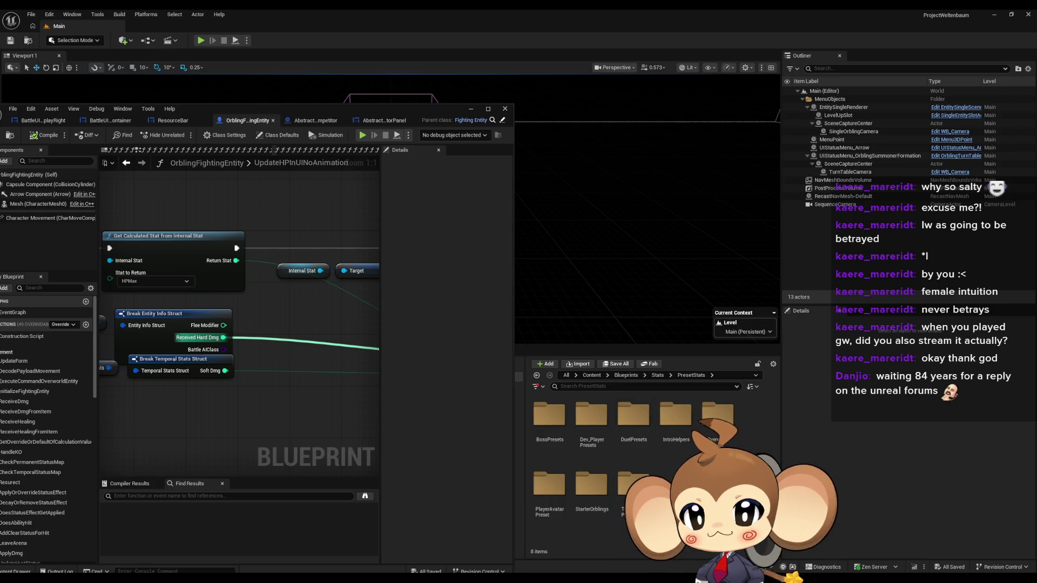
{"action": "double_click", "coordinate": [180, 273]}
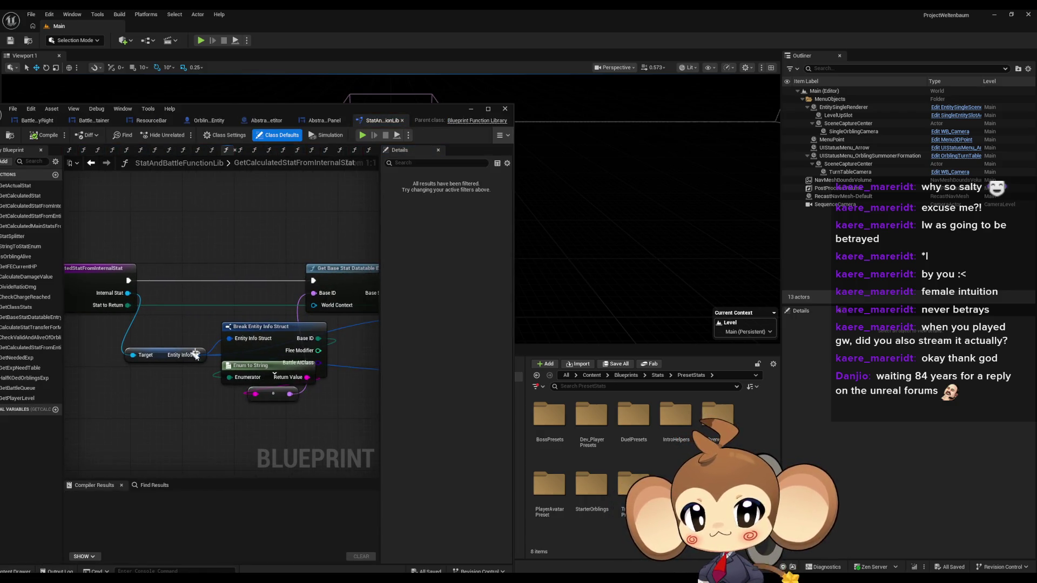
- Pan the graph to inspect the Get Base Stat Datatable Entry and Get Actual Stat nodes
{"action": "left_click_drag", "start_coordinate": [328, 374], "coordinate": [215, 362]}
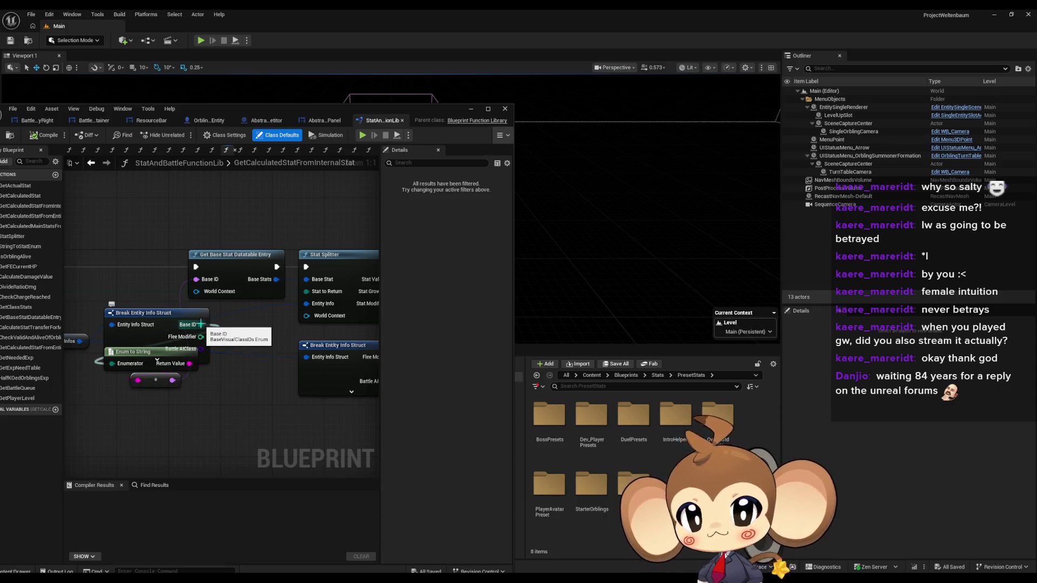
{"action": "left_click", "coordinate": [267, 288]}
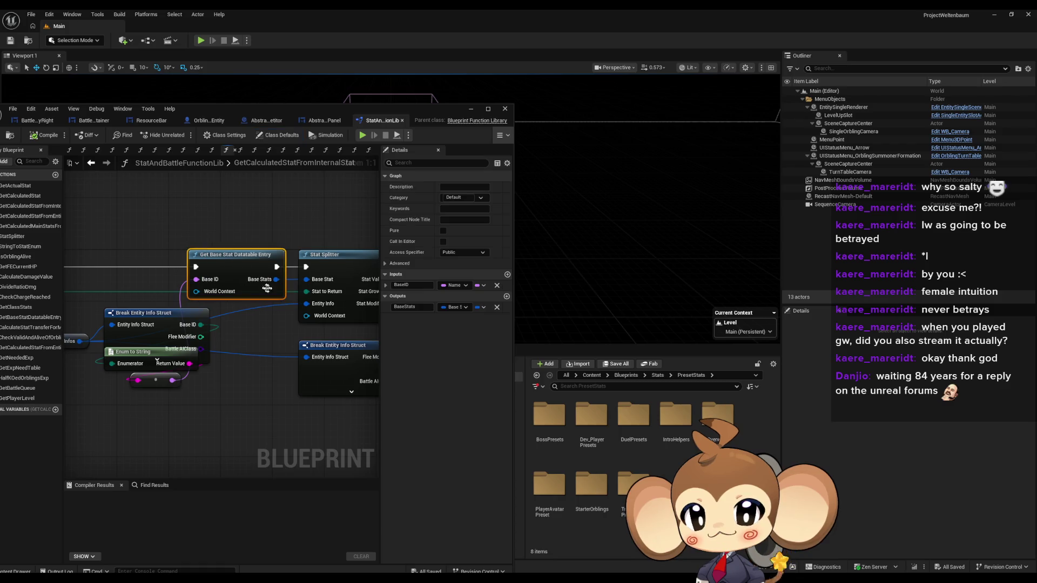
{"action": "left_click_drag", "start_coordinate": [289, 363], "coordinate": [246, 356]}
{"action": "mouse_move", "coordinate": [187, 270]}
{"action": "left_mouse_down"}
{"action": "mouse_move", "coordinate": [144, 262]}
{"action": "mouse_move", "coordinate": [315, 282]}
{"action": "mouse_move", "coordinate": [42, 292]}
{"action": "left_mouse_up"}
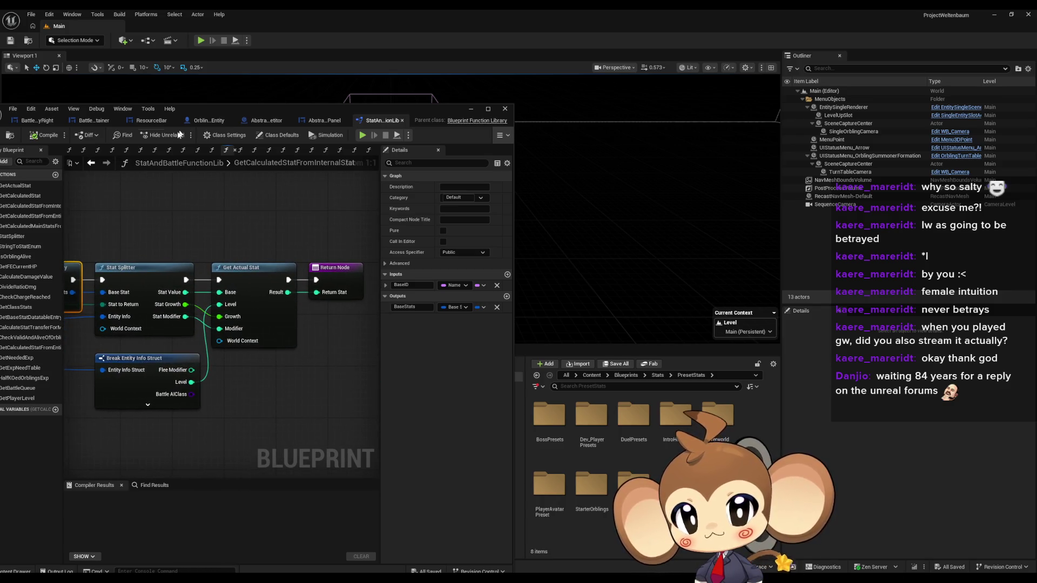
- Maximize the editor, check the Stat Splitter node's details, and open GetBaseStatDatatableEntry
{"action": "double_click", "coordinate": [202, 115]}
{"action": "left_click_drag", "start_coordinate": [221, 259], "coordinate": [457, 334]}
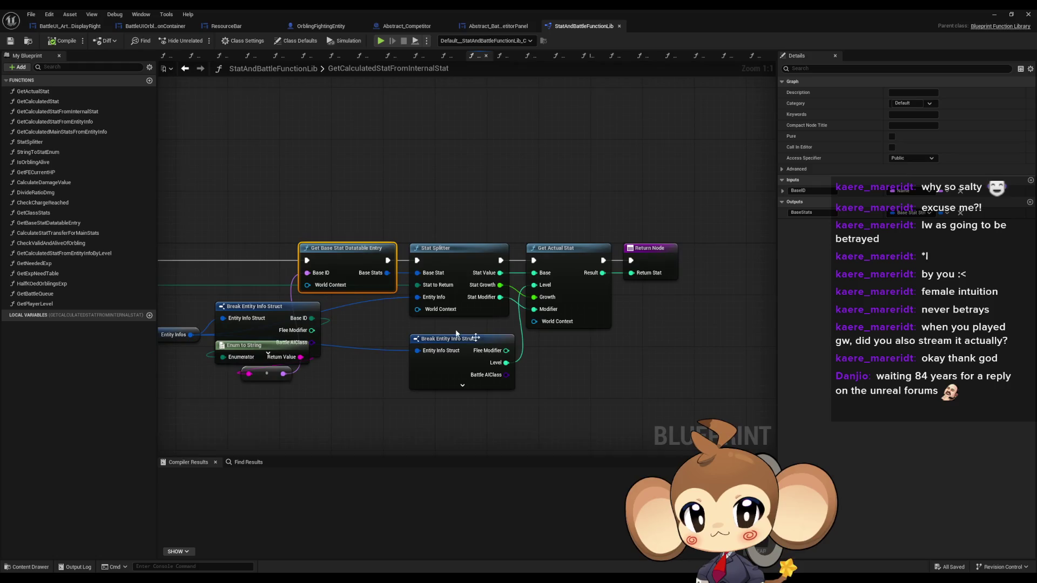
{"action": "left_click", "coordinate": [432, 291]}
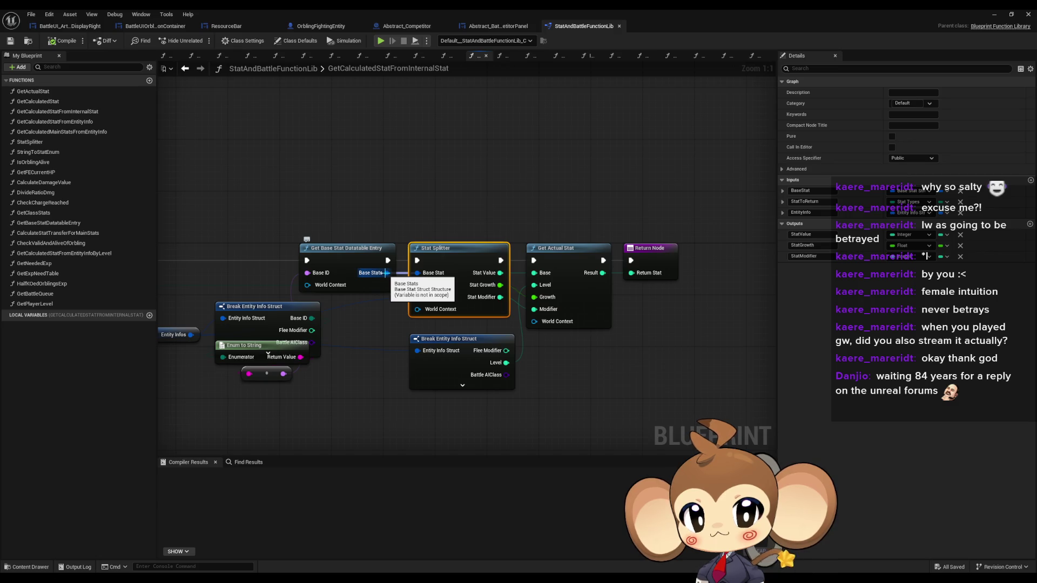
{"action": "left_click", "coordinate": [378, 249]}
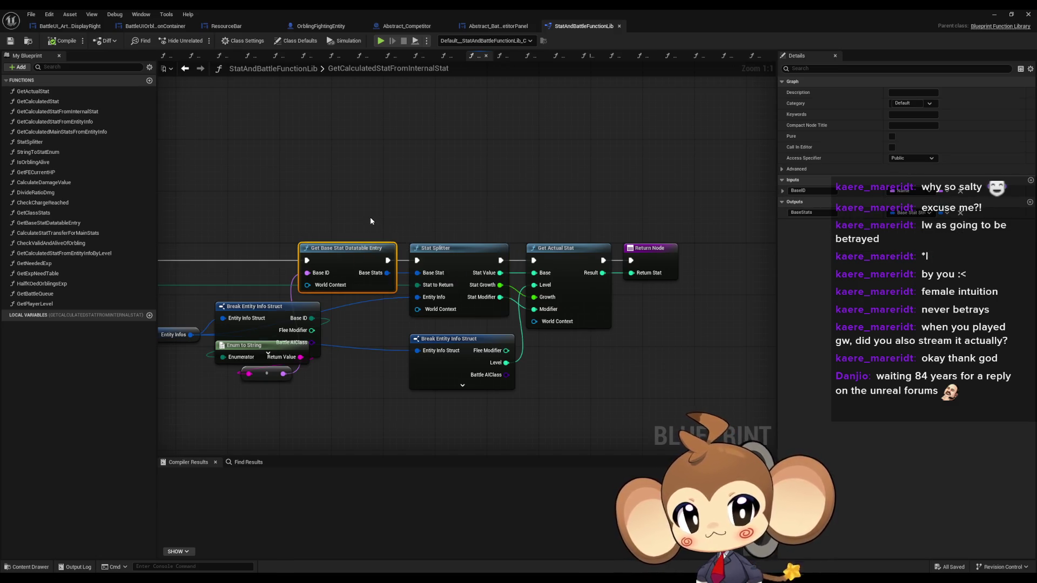
{"action": "left_click_drag", "start_coordinate": [371, 221], "coordinate": [530, 218]}
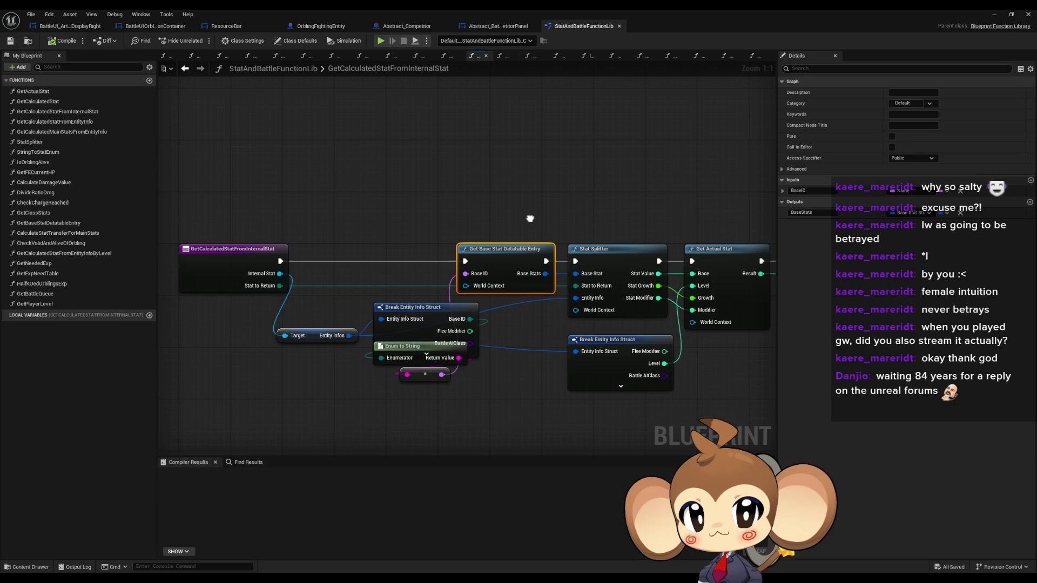
{"action": "double_click", "coordinate": [500, 258]}
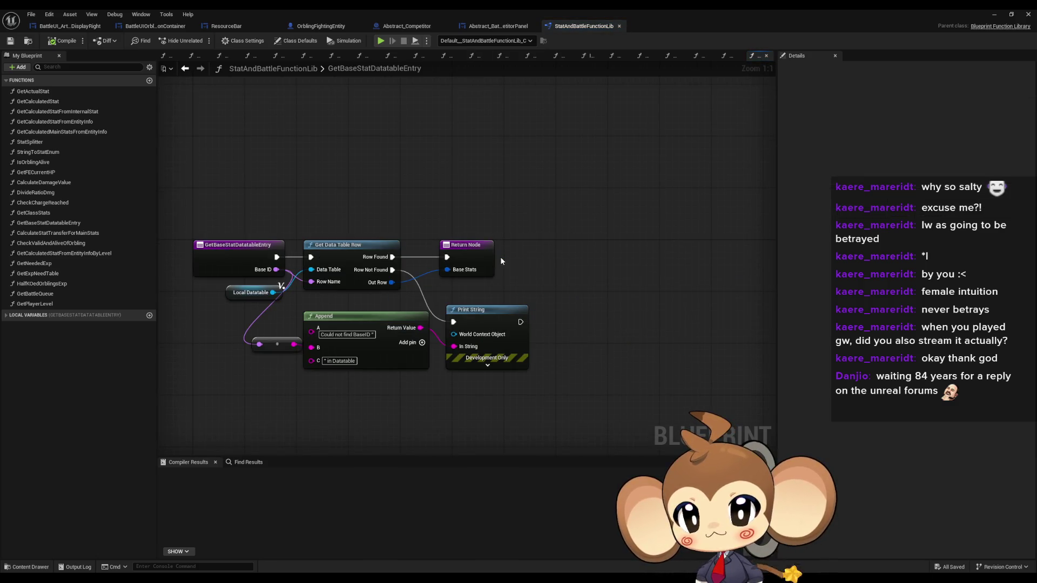
- Open the OrblingBaseStat data table from the Local Datatable variable, then return to BattleUI_ArtefactDisplayRight
{"action": "left_click", "coordinate": [254, 294]}
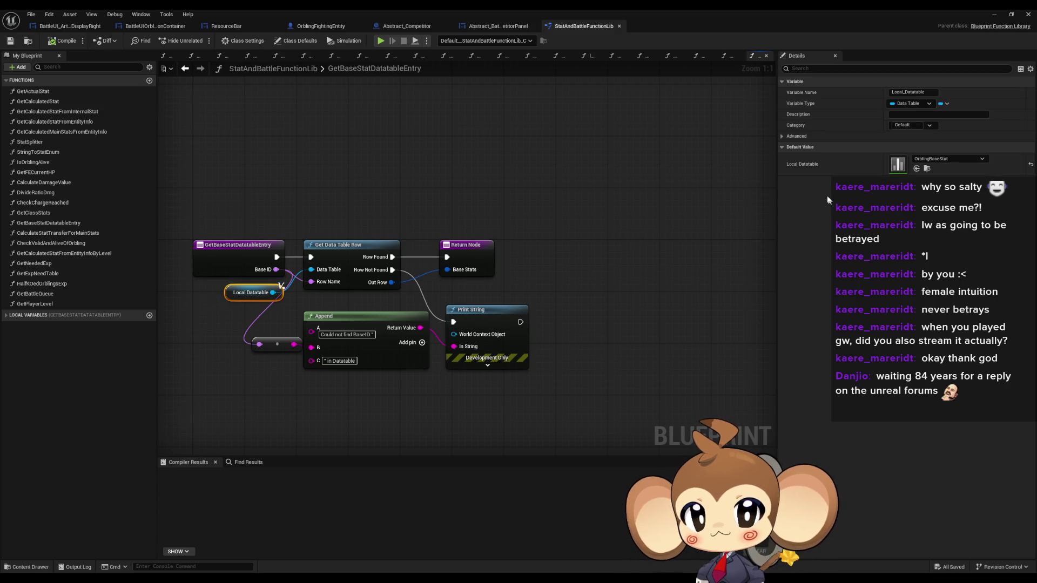
{"action": "double_click", "coordinate": [896, 165]}
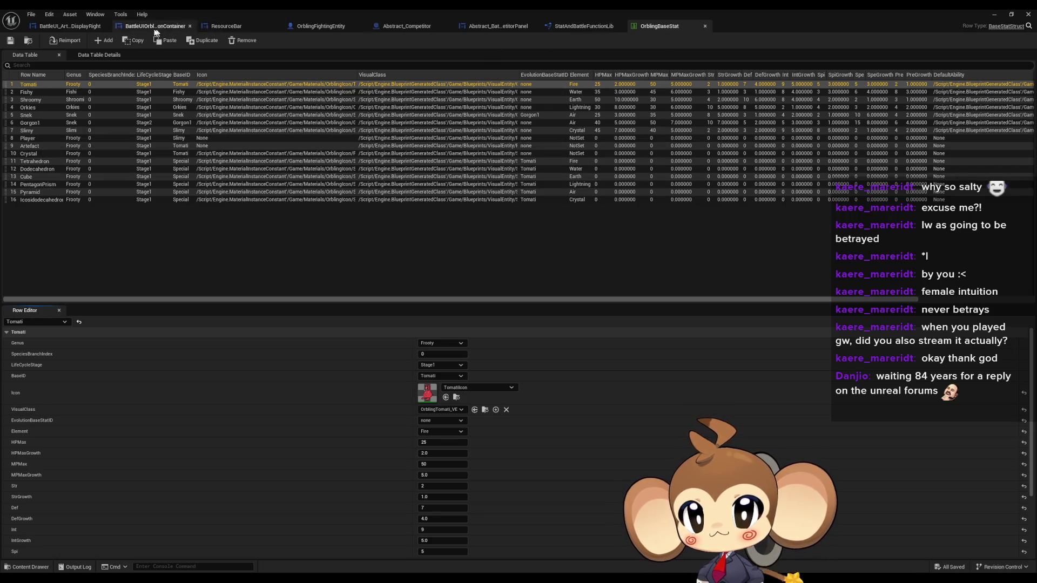
{"action": "left_click", "coordinate": [74, 28]}
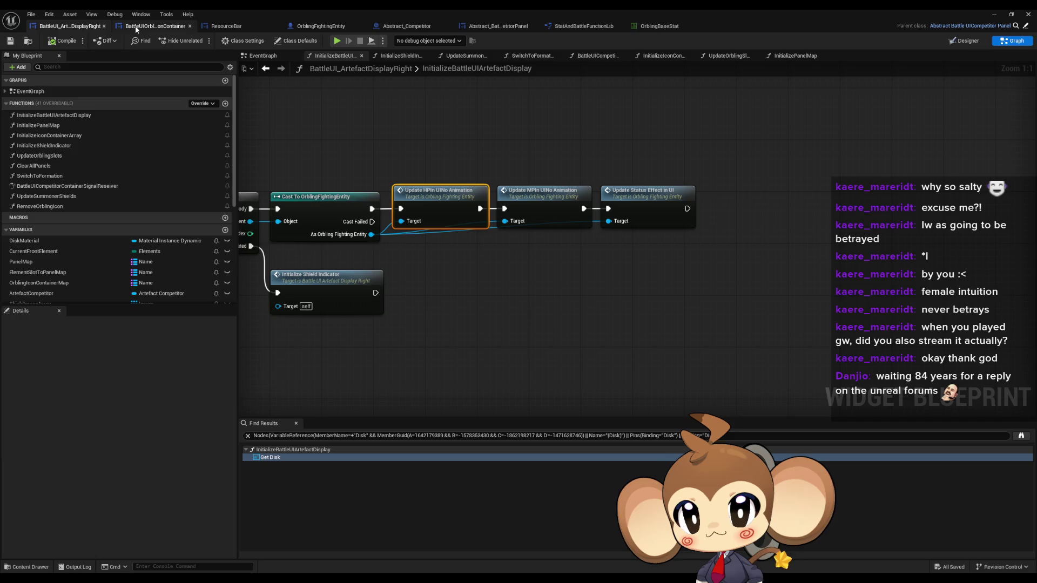
- Open UpdateHPInUINoAnimation and follow it into the Get Calculated Stat from Internal Stat function
{"action": "double_click", "coordinate": [440, 195]}
{"action": "scroll", "coordinate": [451, 281], "scroll_direction": "down", "scroll_amount": 2}
{"action": "scroll", "coordinate": [438, 257], "scroll_direction": "up", "scroll_amount": 4}
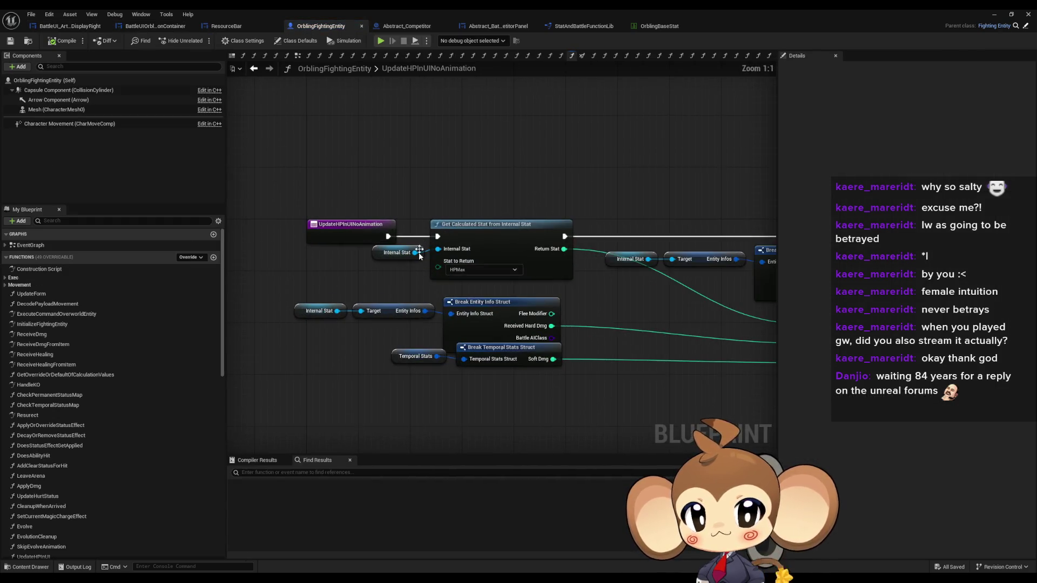
{"action": "left_click", "coordinate": [402, 252]}
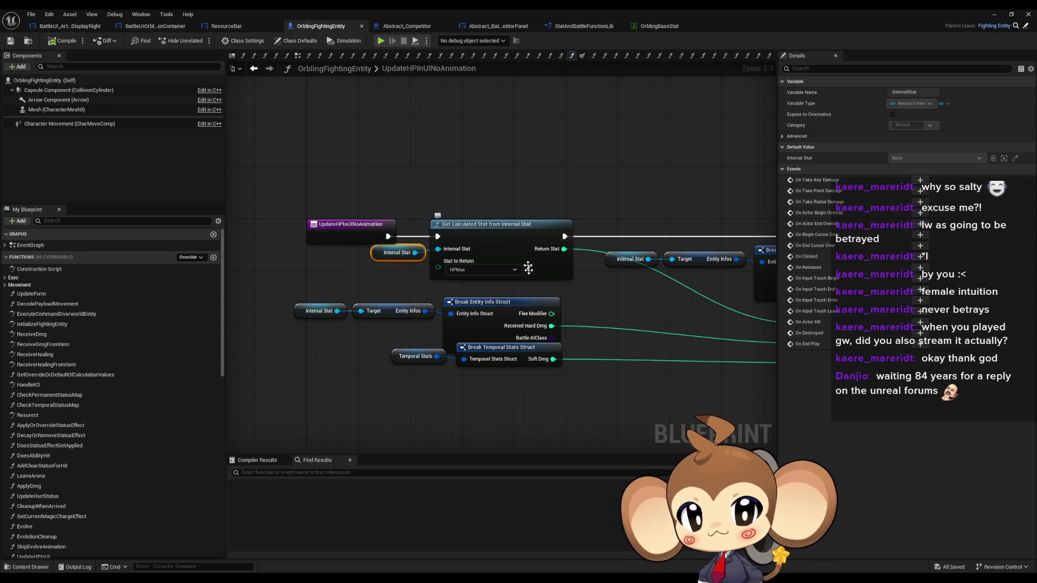
{"action": "double_click", "coordinate": [513, 237]}
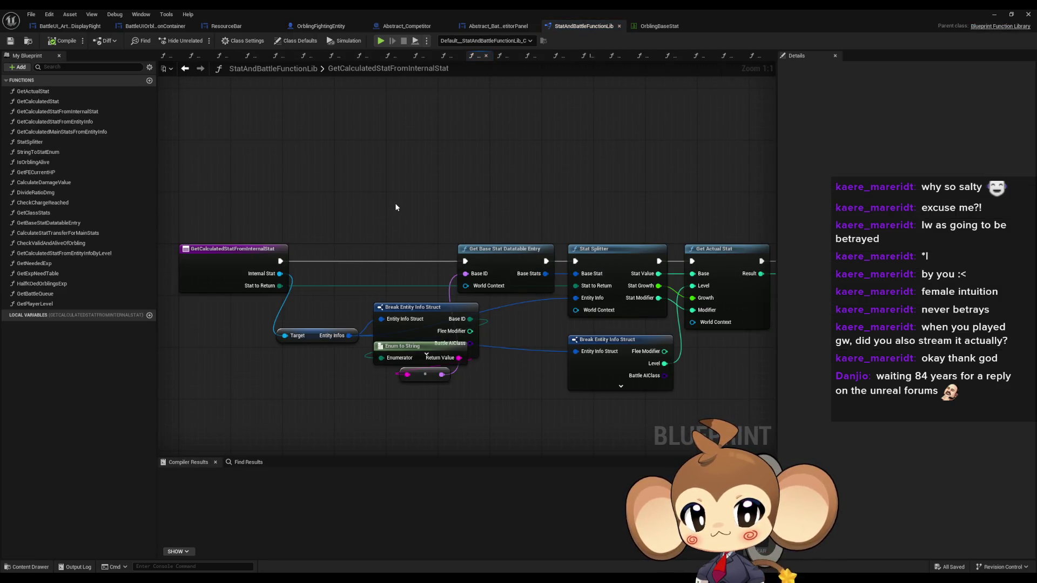
- Add a breakpoint on Get Base Stat Datatable Entry and minimize back to the level editor
{"action": "mouse_move", "coordinate": [439, 210]}
{"action": "left_mouse_down"}
{"action": "mouse_move", "coordinate": [417, 199]}
{"action": "mouse_move", "coordinate": [352, 200]}
{"action": "mouse_move", "coordinate": [359, 184]}
{"action": "mouse_move", "coordinate": [436, 248]}
{"action": "left_mouse_up"}
{"action": "left_click", "coordinate": [524, 232]}
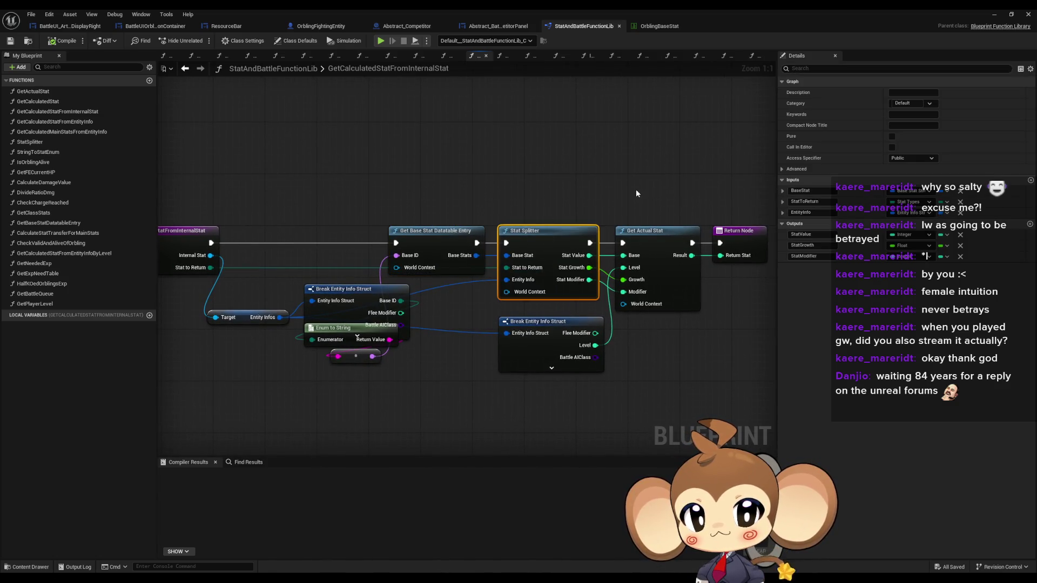
{"action": "right_click", "coordinate": [447, 230]}
{"action": "left_click", "coordinate": [462, 424]}
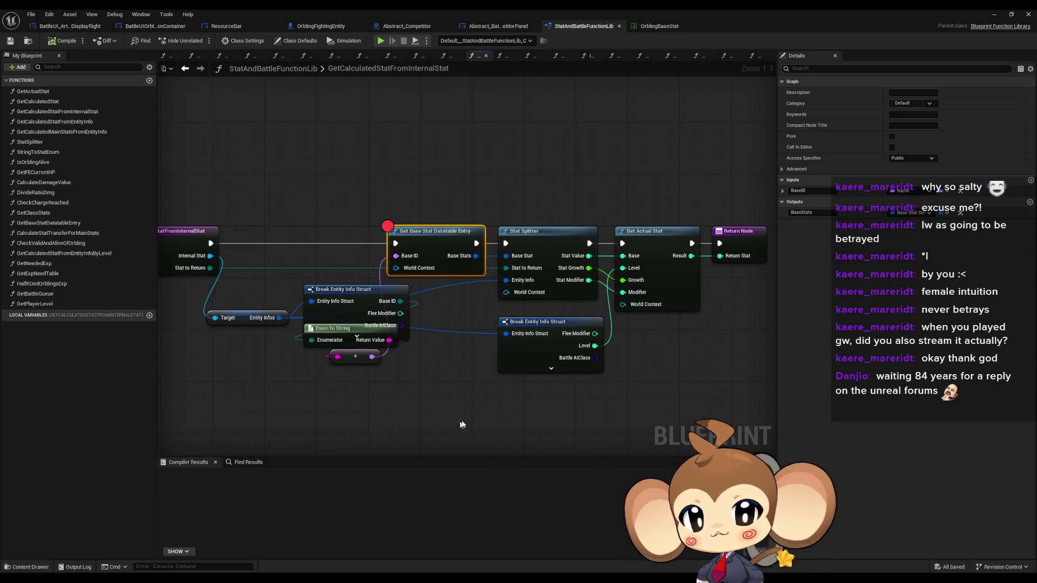
{"action": "left_click", "coordinate": [995, 14]}
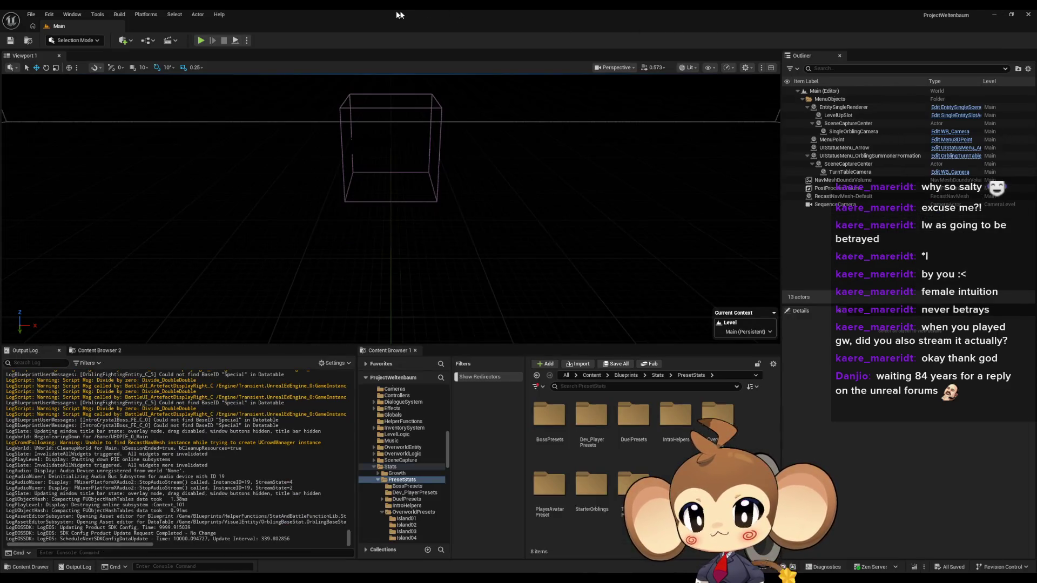
- Play-test the battle and step past the Get Base Stat Datatable Entry breakpoint, checking Internal Stat
{"action": "left_click", "coordinate": [199, 43]}
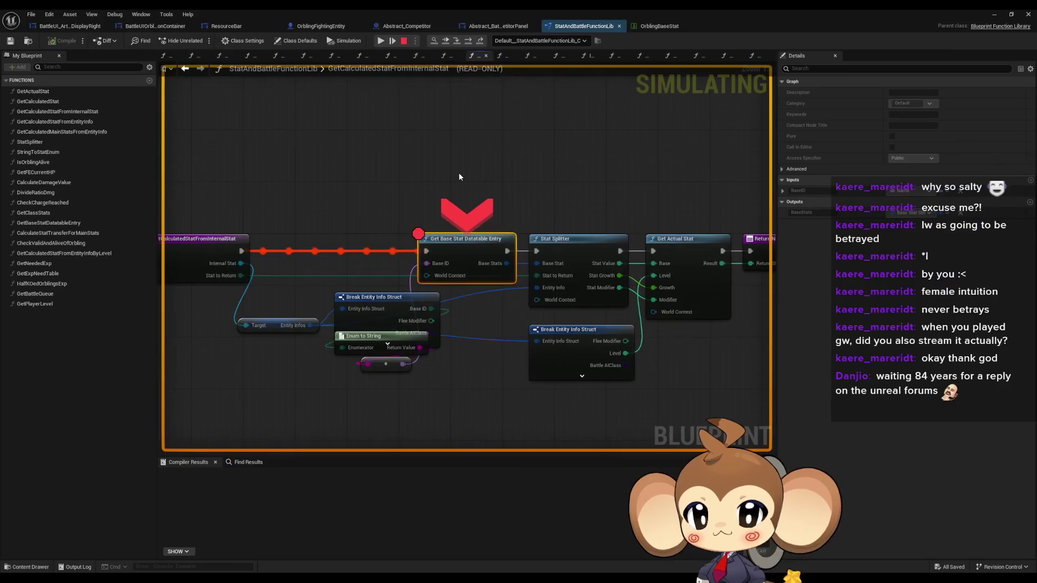
{"action": "mouse_move", "coordinate": [241, 263]}
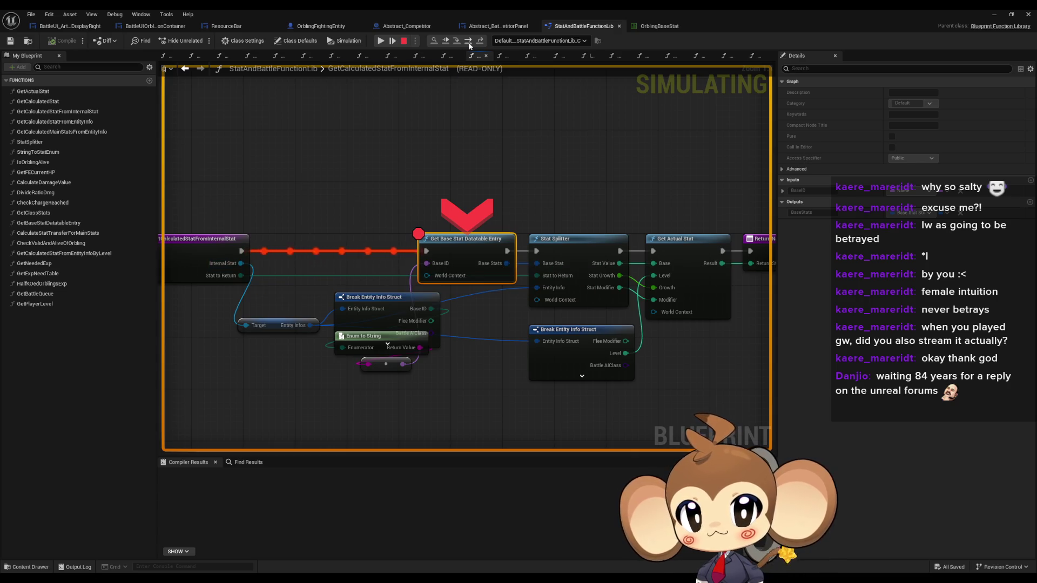
{"action": "left_click", "coordinate": [392, 41]}
{"action": "left_click", "coordinate": [392, 41]}
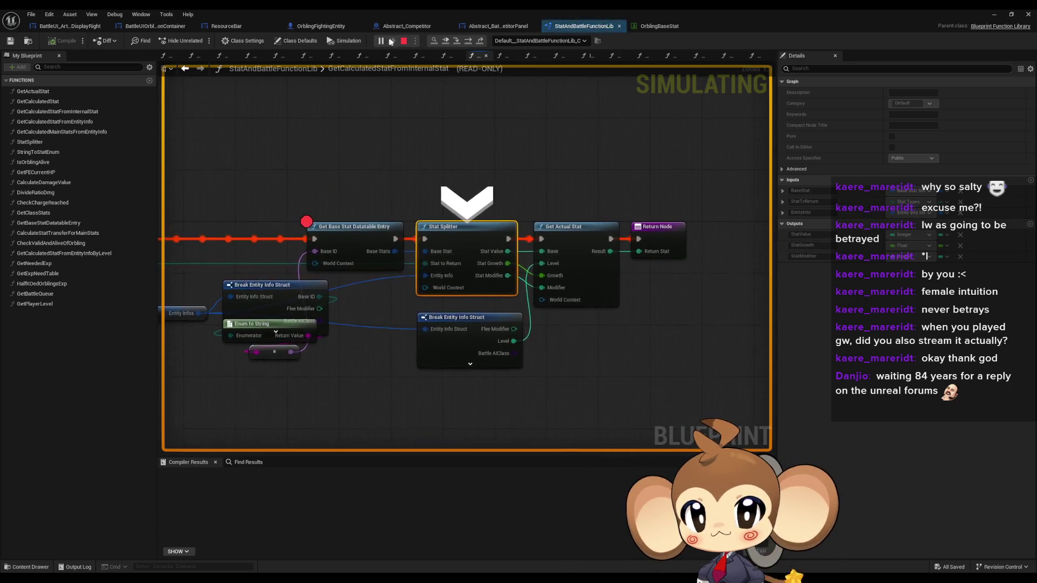
{"action": "left_click", "coordinate": [465, 42]}
{"action": "left_click", "coordinate": [392, 41]}
{"action": "left_click", "coordinate": [392, 41]}
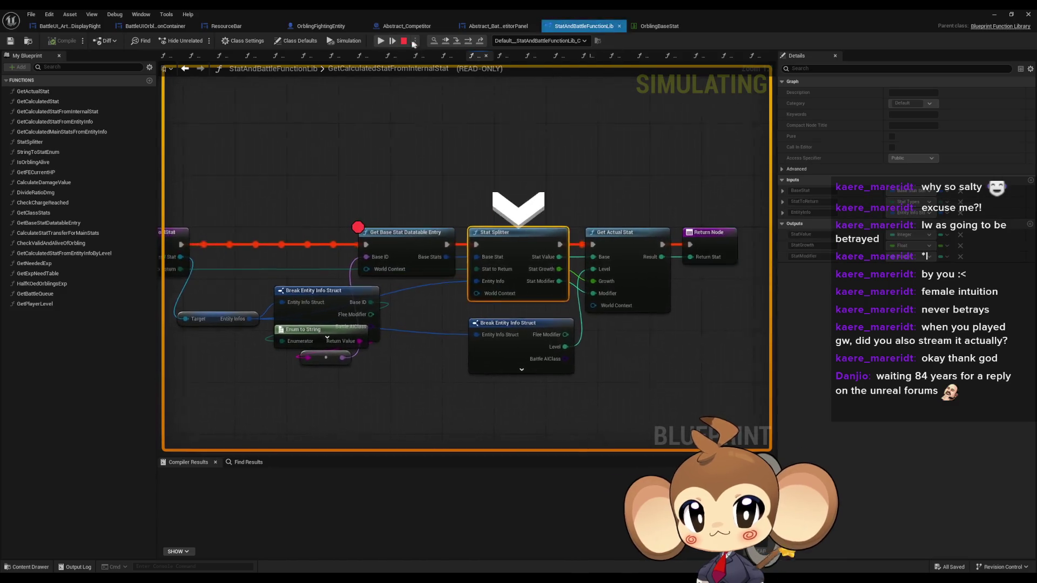
{"action": "left_click", "coordinate": [392, 41]}
{"action": "mouse_move", "coordinate": [230, 267]}
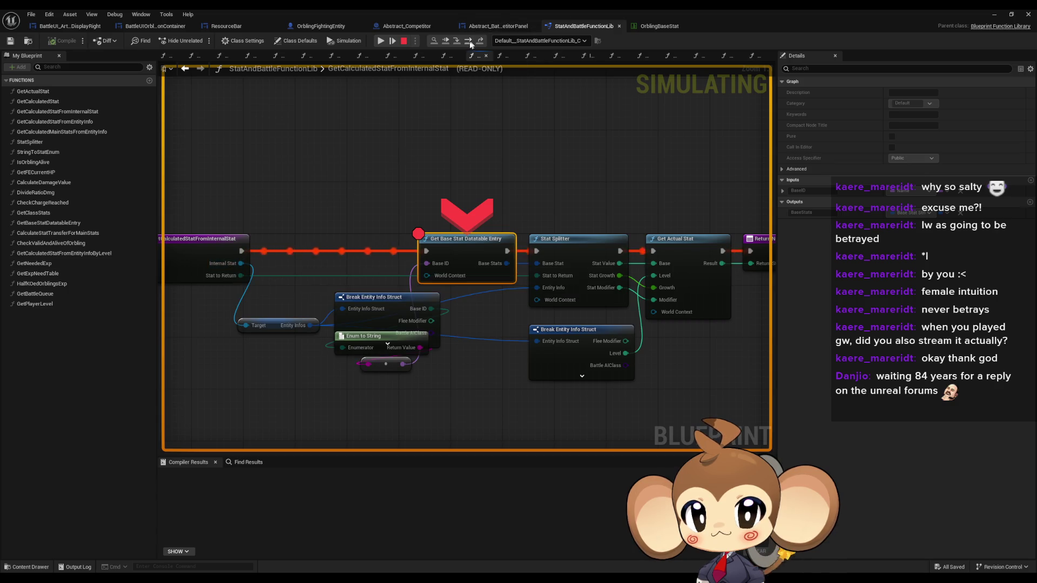
- Continue through repeated breakpoint hits, checking which IntroHelper stat reaches the lookup each time
{"action": "left_click", "coordinate": [391, 41]}
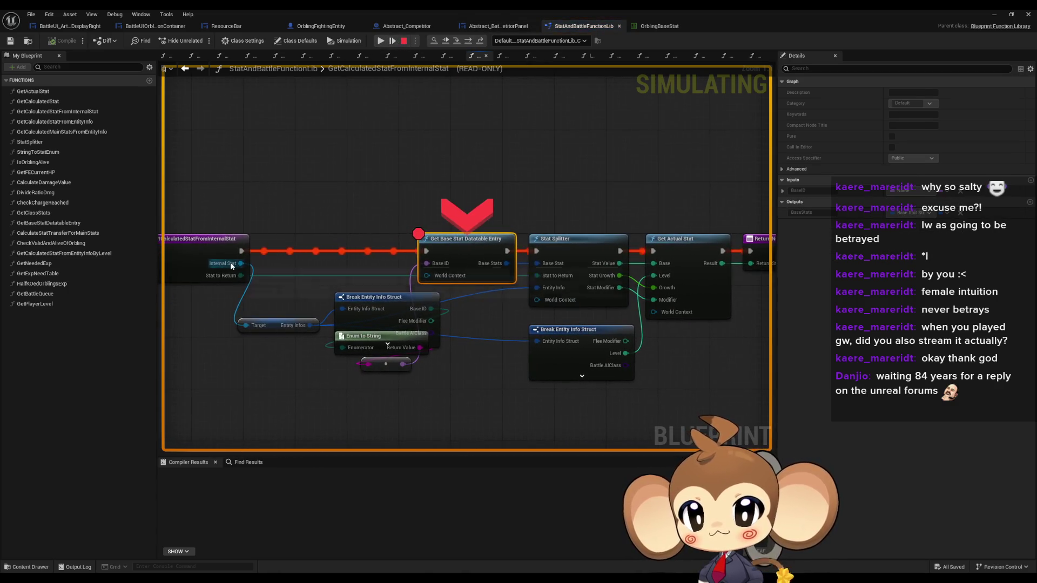
{"action": "mouse_move", "coordinate": [231, 266]}
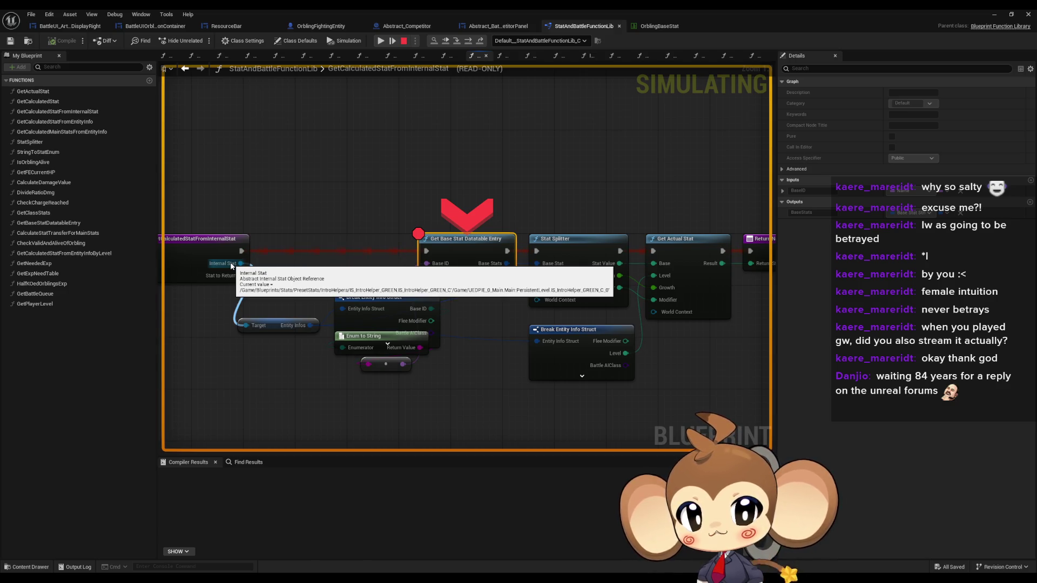
{"action": "left_click", "coordinate": [391, 40]}
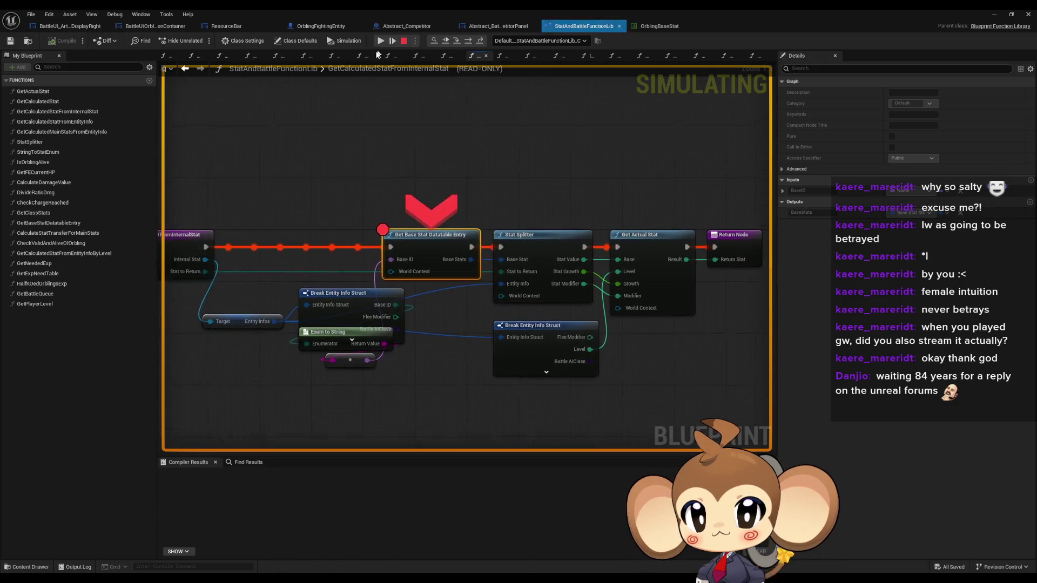
{"action": "mouse_move", "coordinate": [220, 267]}
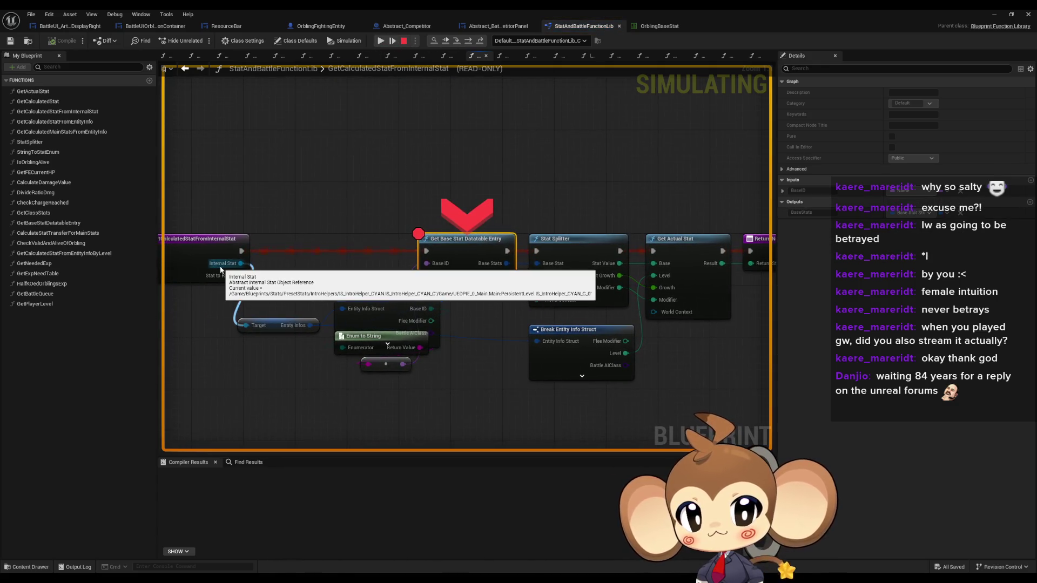
{"action": "left_click", "coordinate": [382, 41]}
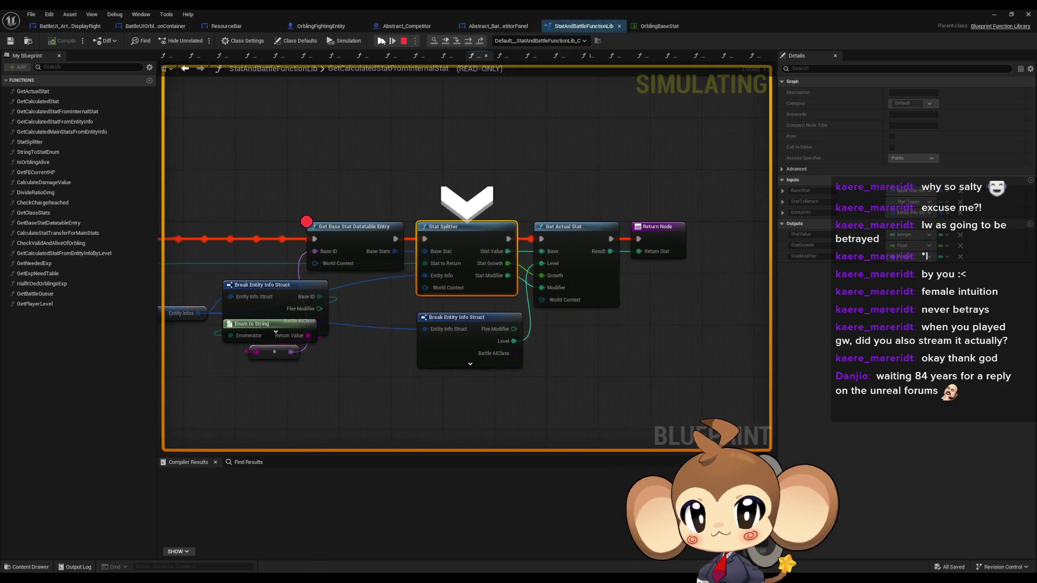
{"action": "left_click", "coordinate": [381, 41]}
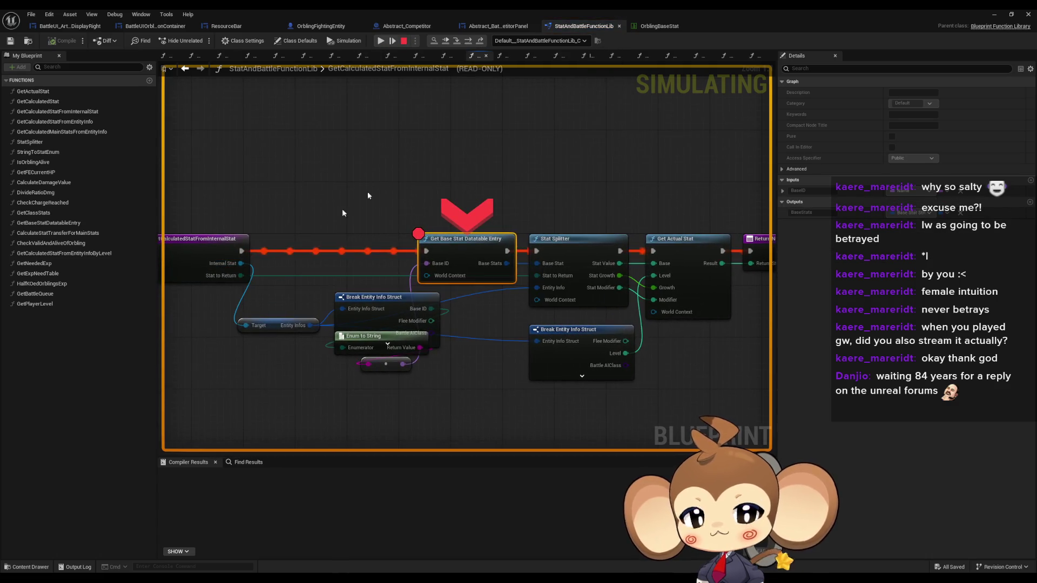
{"action": "left_click", "coordinate": [391, 38]}
{"action": "left_click", "coordinate": [391, 37]}
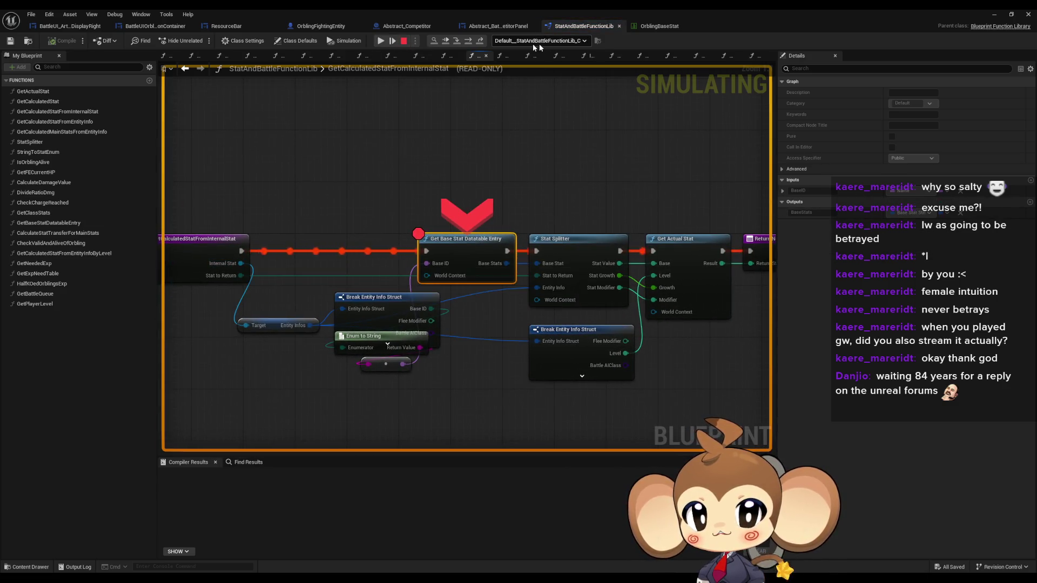
{"action": "left_click", "coordinate": [391, 36]}
{"action": "left_click", "coordinate": [391, 37]}
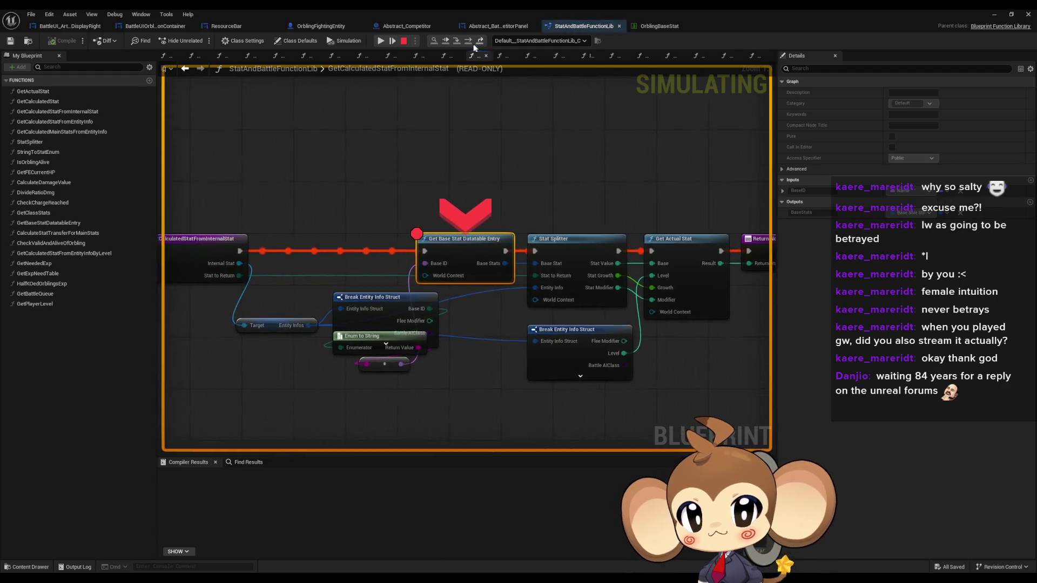
{"action": "left_click", "coordinate": [392, 41]}
{"action": "left_click", "coordinate": [391, 38]}
- Step from the stat lookup to Stat Splitter, then resume back to the breakpoint
{"action": "mouse_move", "coordinate": [229, 267]}
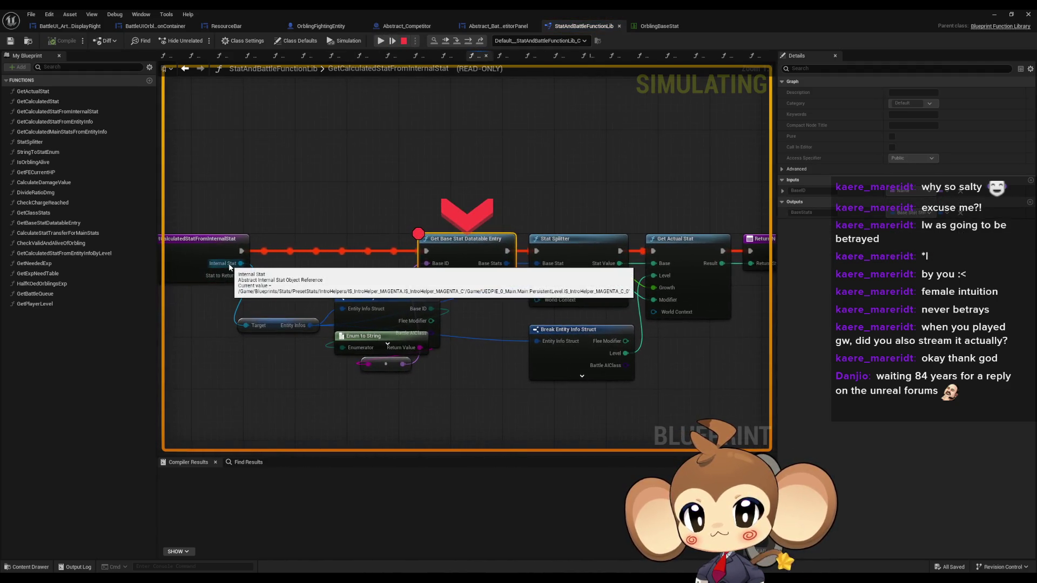
{"action": "left_click", "coordinate": [386, 40]}
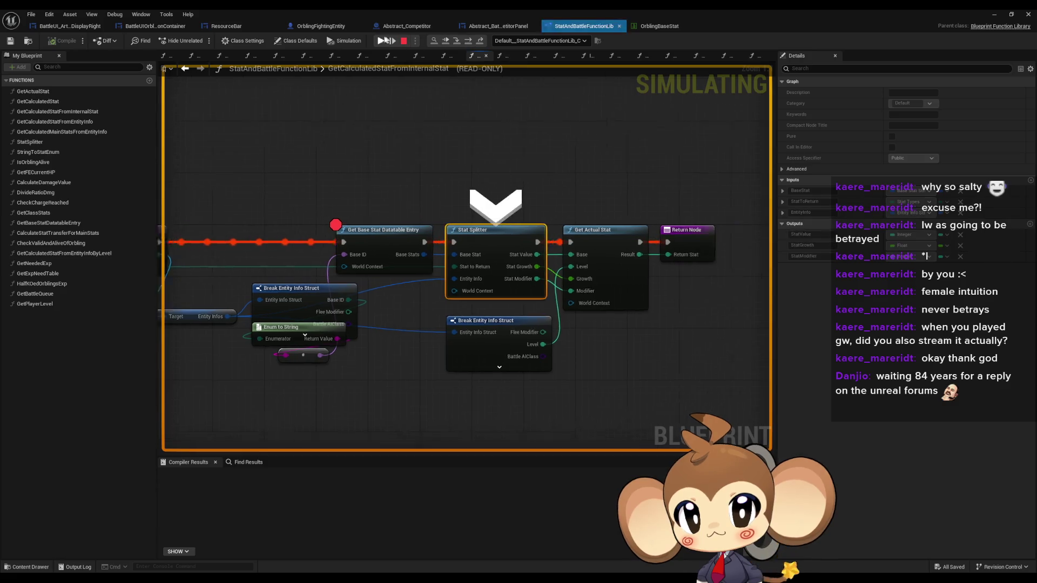
{"action": "left_click", "coordinate": [385, 40]}
{"action": "left_click", "coordinate": [385, 40]}
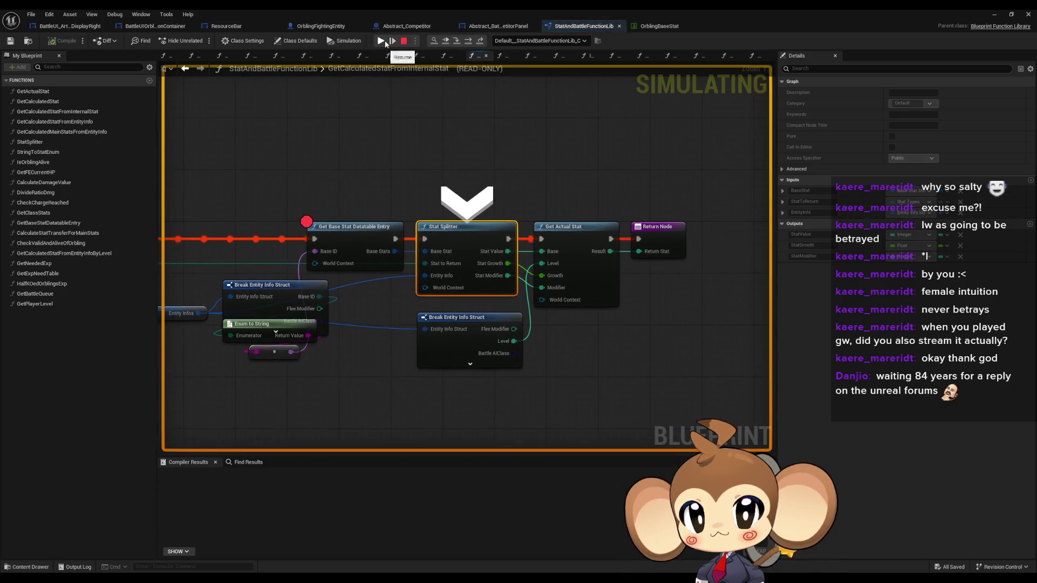
{"action": "left_click", "coordinate": [385, 40]}
{"action": "mouse_move", "coordinate": [234, 266]}
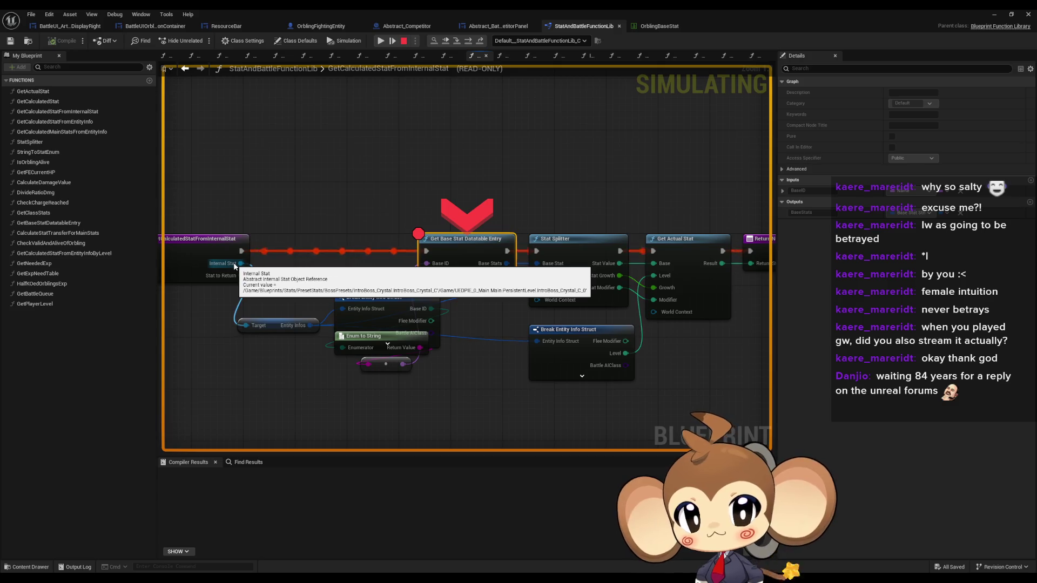
- Reposition the blueprint editor, check the Entity Infos values, and step into GetBaseStatDatatableEntry
{"action": "left_click_drag", "start_coordinate": [469, 183], "coordinate": [500, 227]}
{"action": "double_click", "coordinate": [497, 9]}
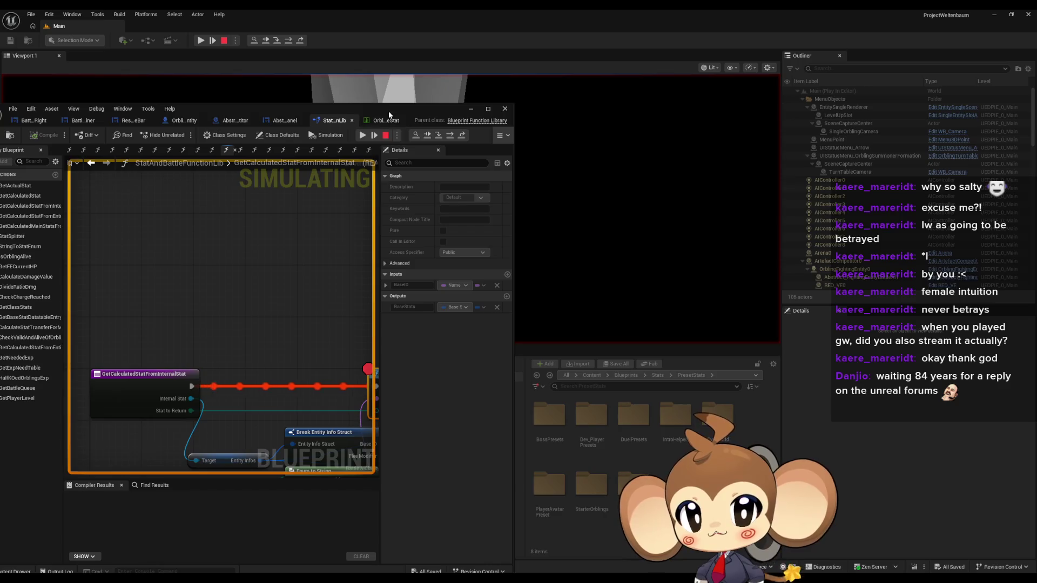
{"action": "mouse_move", "coordinate": [388, 111]}
{"action": "left_mouse_down"}
{"action": "mouse_move", "coordinate": [857, 86]}
{"action": "mouse_move", "coordinate": [618, 86]}
{"action": "left_mouse_up"}
{"action": "double_click", "coordinate": [618, 86]}
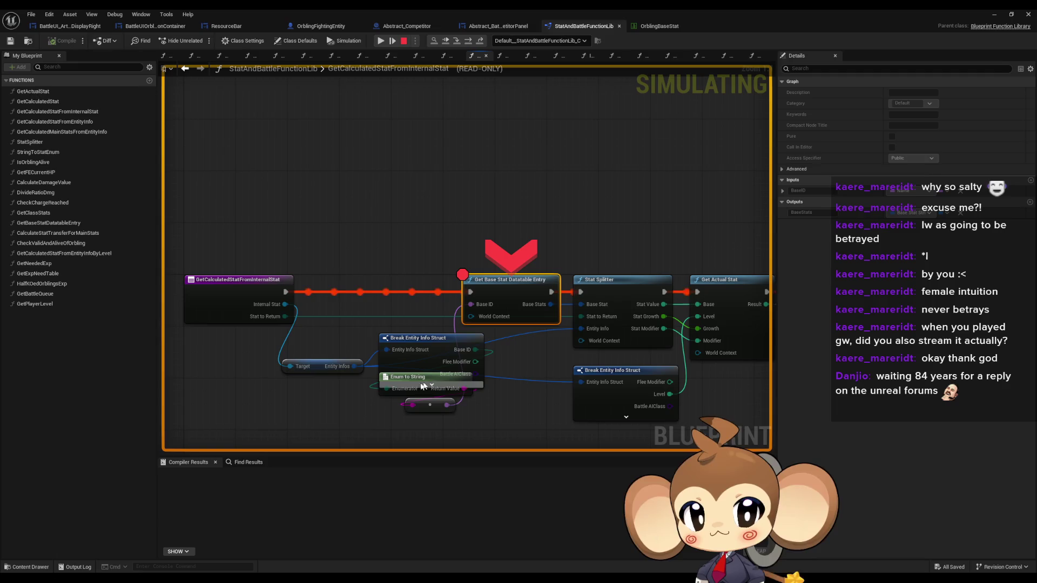
{"action": "mouse_move", "coordinate": [352, 370]}
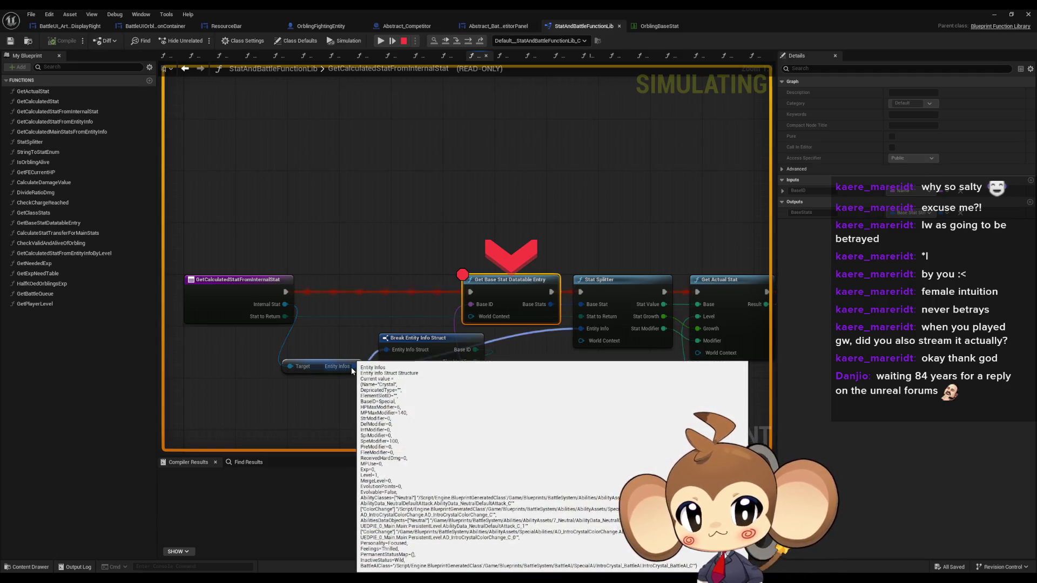
{"action": "mouse_move", "coordinate": [556, 362]}
{"action": "left_mouse_down"}
{"action": "mouse_move", "coordinate": [517, 355]}
{"action": "mouse_move", "coordinate": [475, 307]}
{"action": "left_mouse_up"}
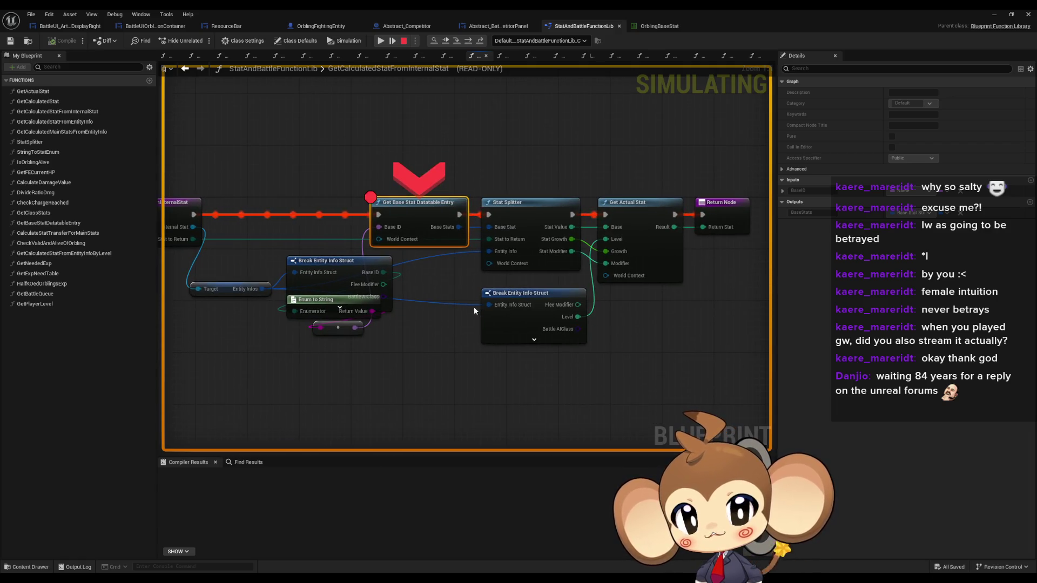
{"action": "mouse_move", "coordinate": [495, 231]}
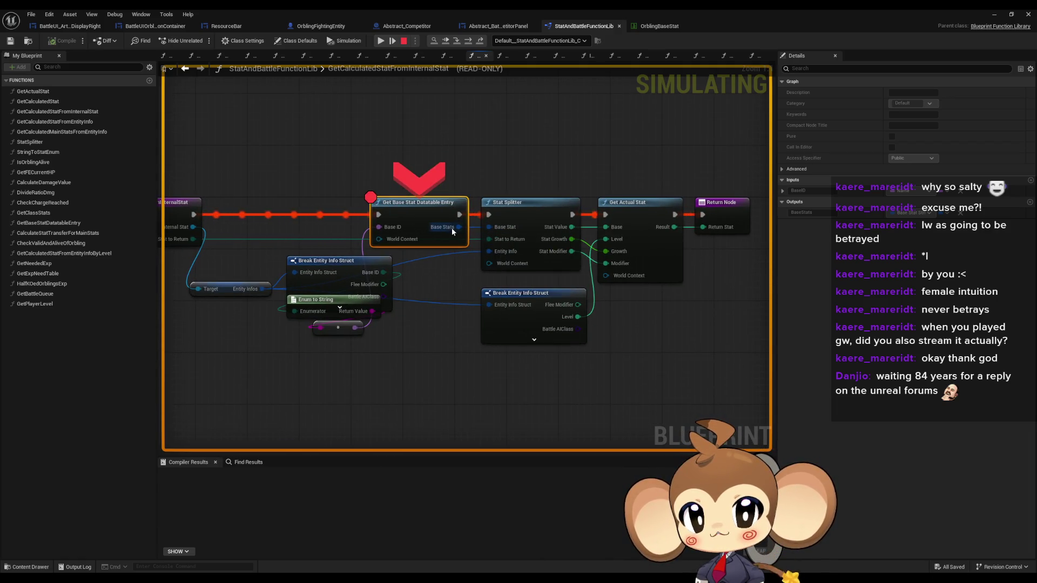
{"action": "mouse_move", "coordinate": [453, 230]}
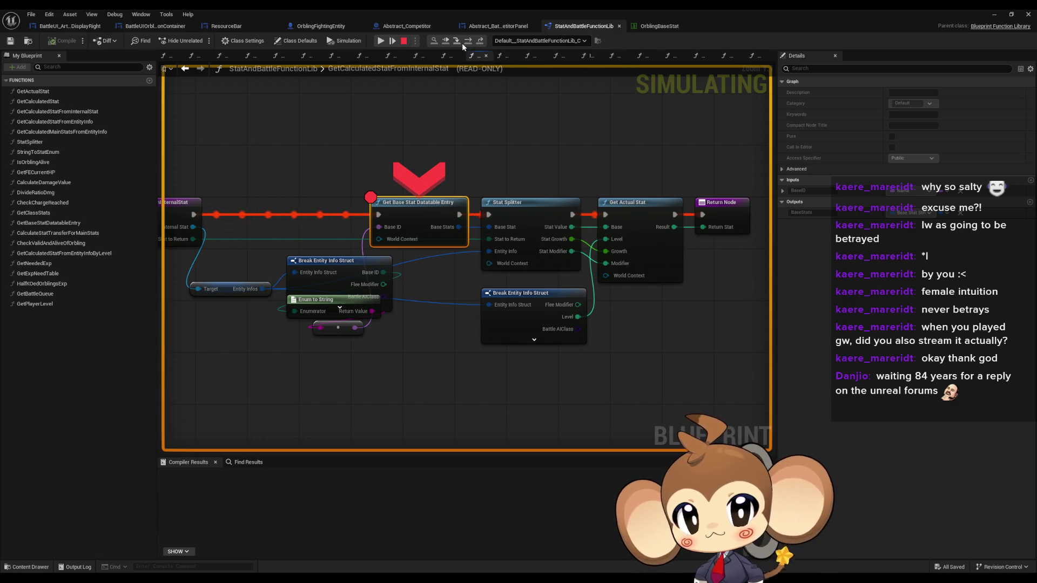
{"action": "left_click", "coordinate": [459, 41]}
- Step through GetBaseStatDatatableEntry to the Print String failure branch and back out to the caller
{"action": "left_click", "coordinate": [468, 41]}
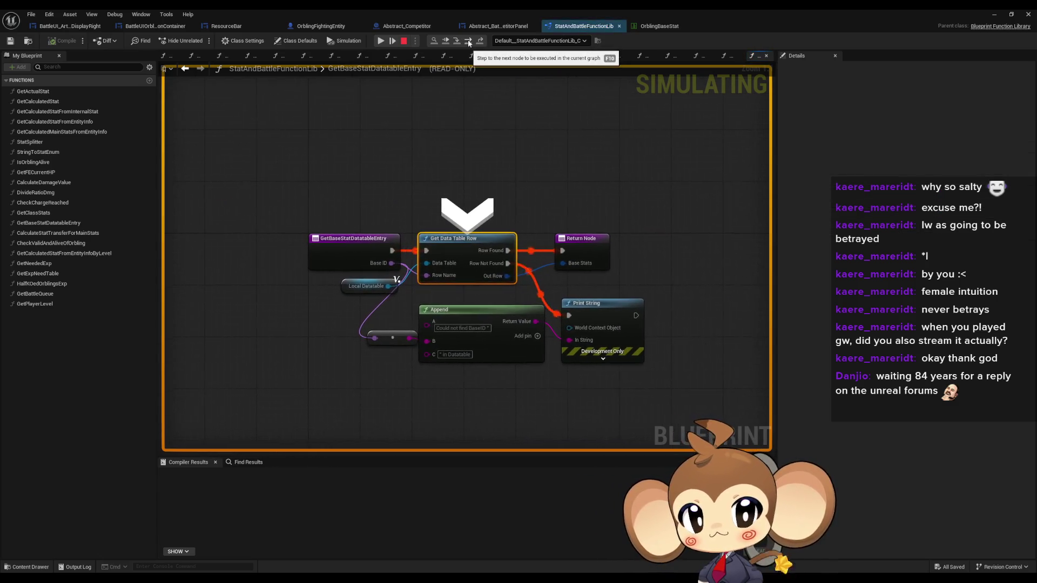
{"action": "left_click", "coordinate": [468, 41]}
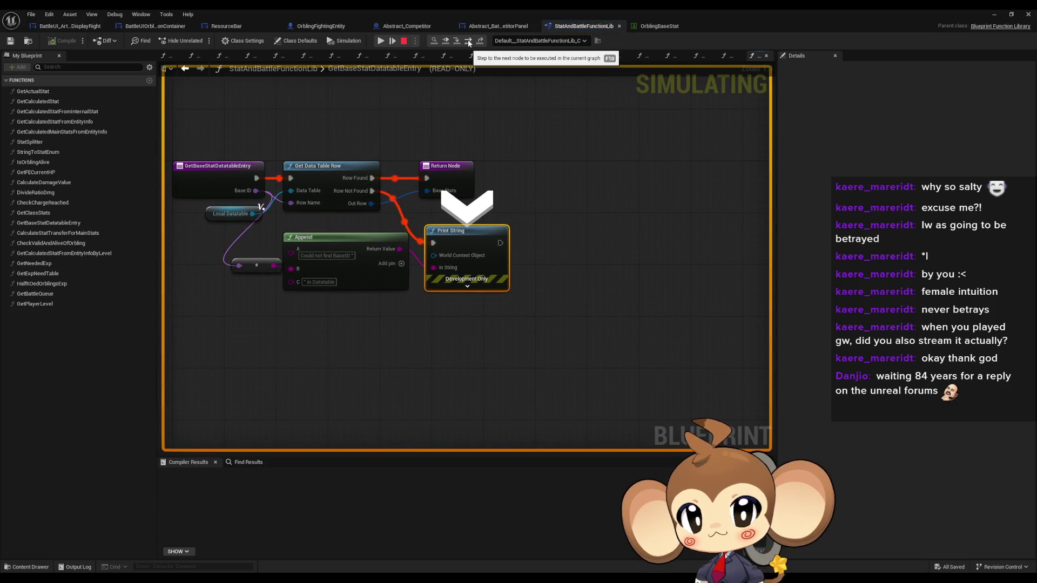
{"action": "left_click", "coordinate": [468, 41]}
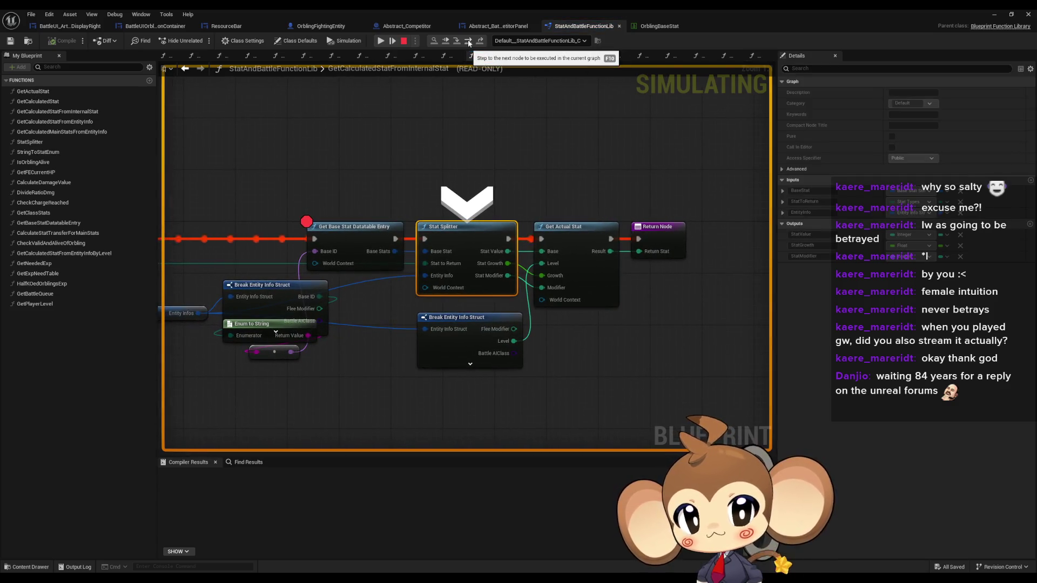
{"action": "mouse_move", "coordinate": [431, 257]}
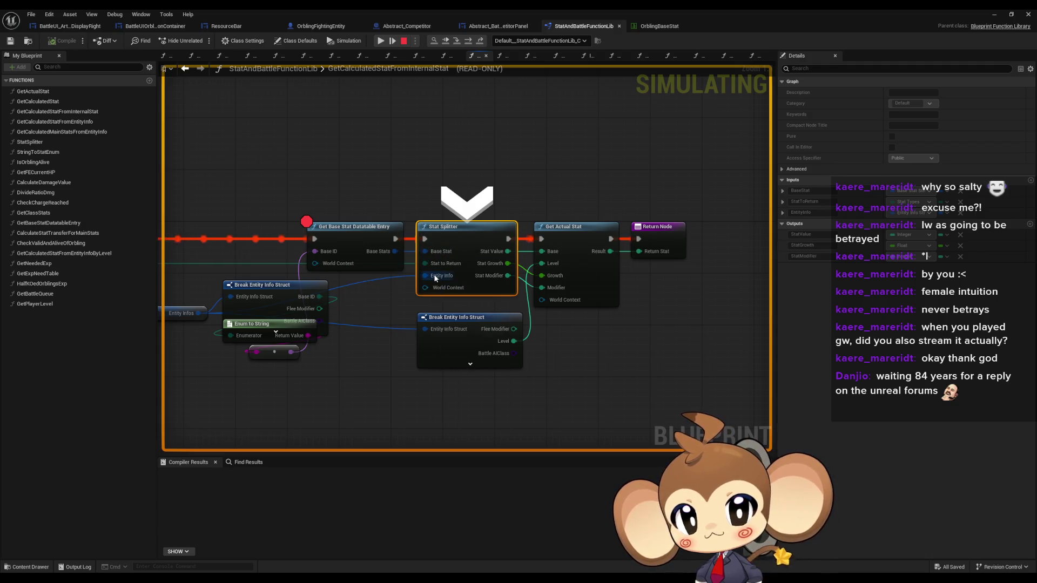
{"action": "mouse_move", "coordinate": [435, 278]}
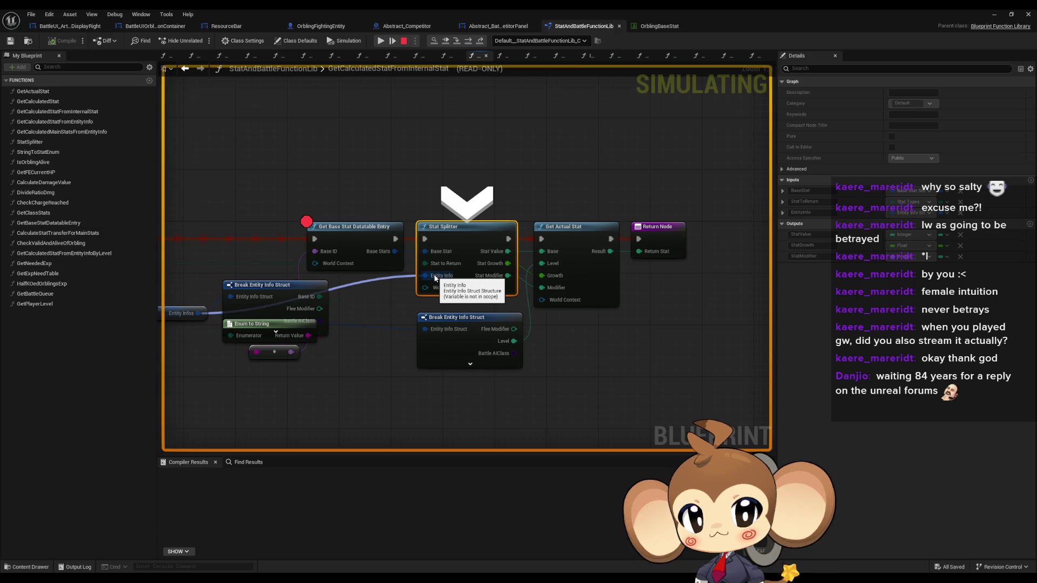
- Step on to Get Actual Stat and the Return Node, then resume the simulation
{"action": "left_click", "coordinate": [448, 43]}
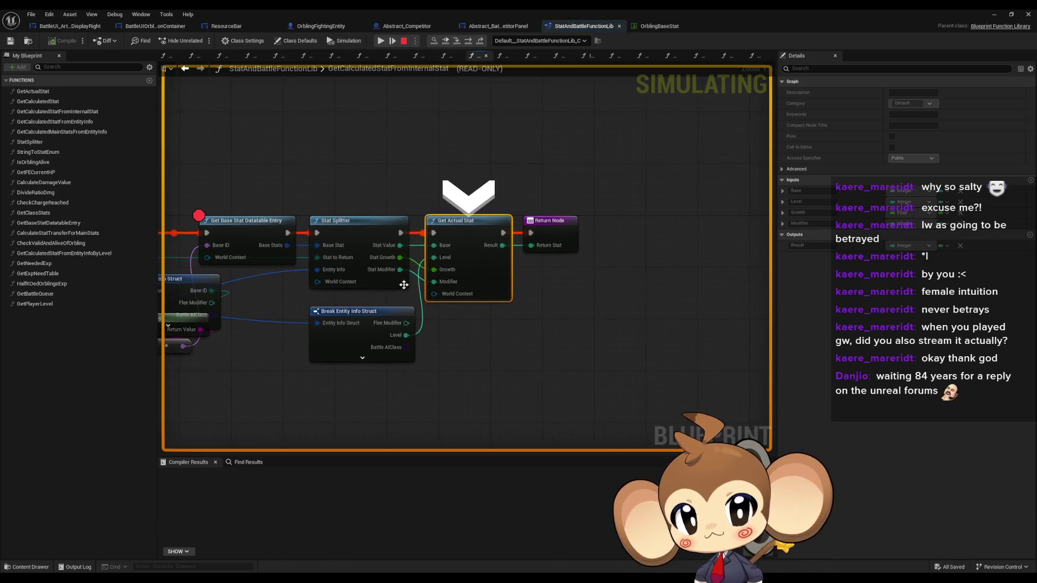
{"action": "mouse_move", "coordinate": [388, 249]}
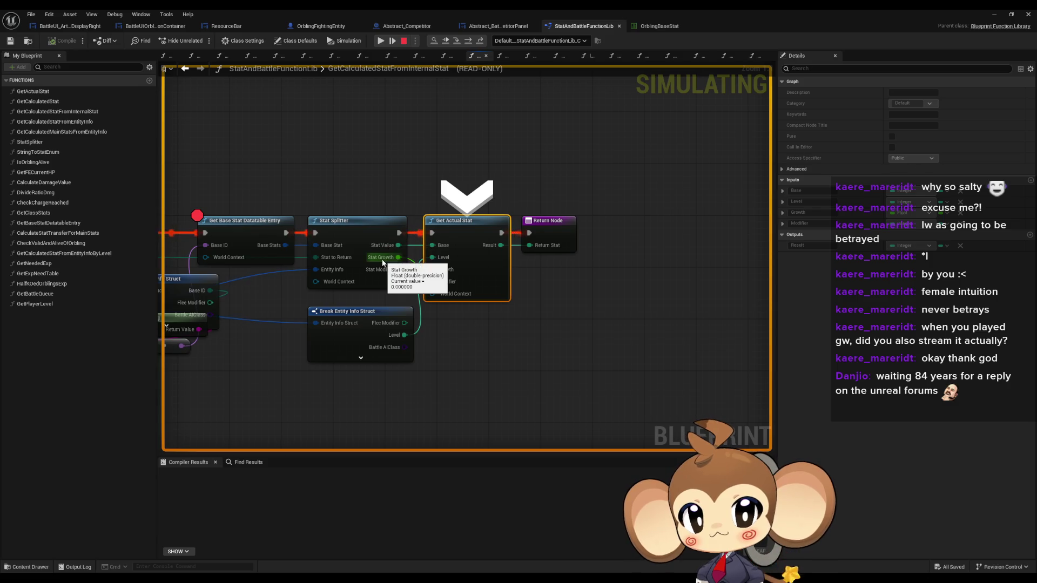
{"action": "mouse_move", "coordinate": [381, 275]}
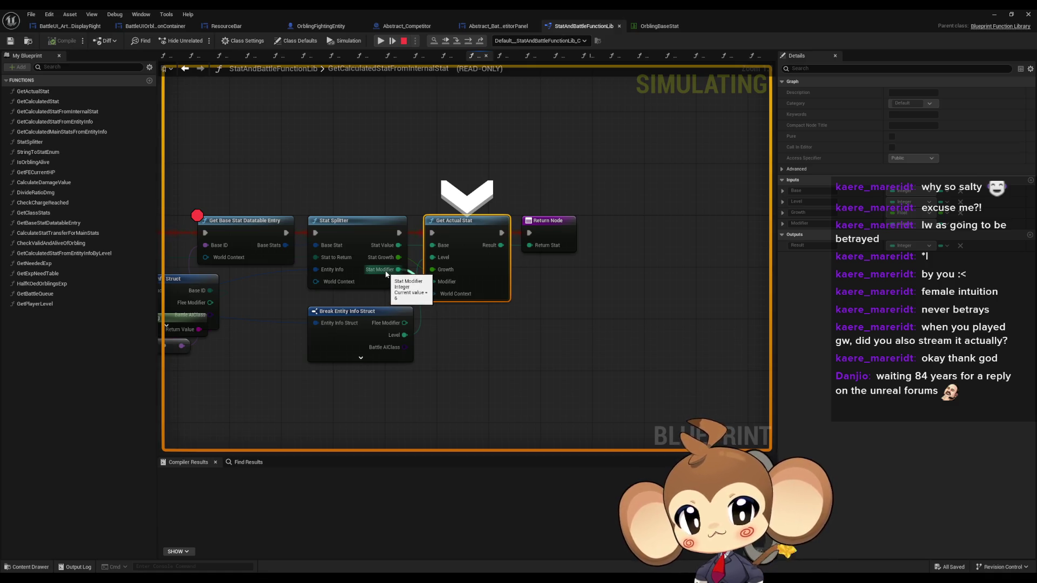
{"action": "left_click", "coordinate": [468, 41]}
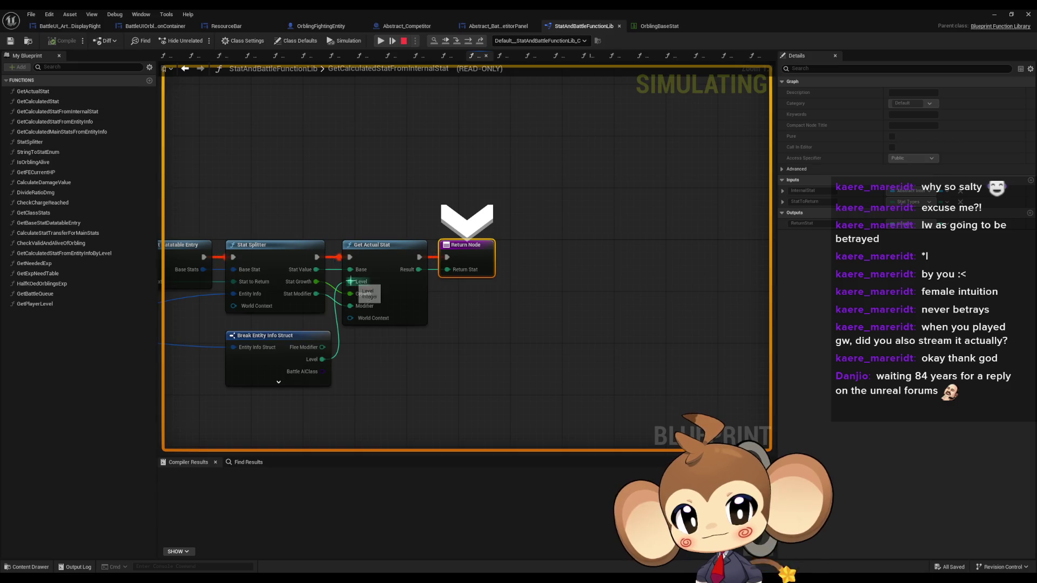
{"action": "left_click", "coordinate": [381, 40]}
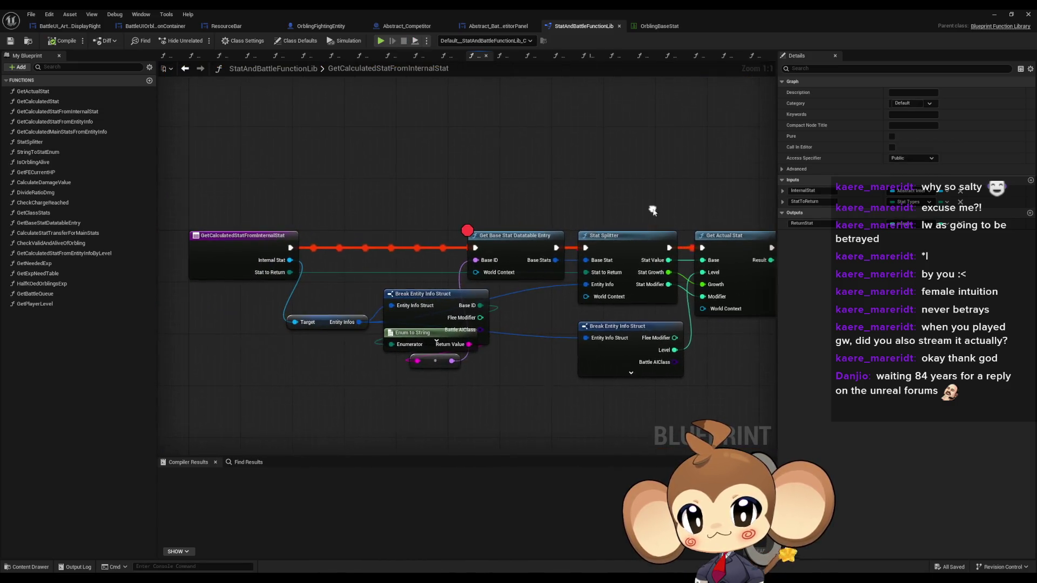
- Remove the breakpoint from Get Base Stat Datatable Entry and minimize the blueprint editor
{"action": "right_click", "coordinate": [502, 239]}
{"action": "left_click", "coordinate": [533, 420]}
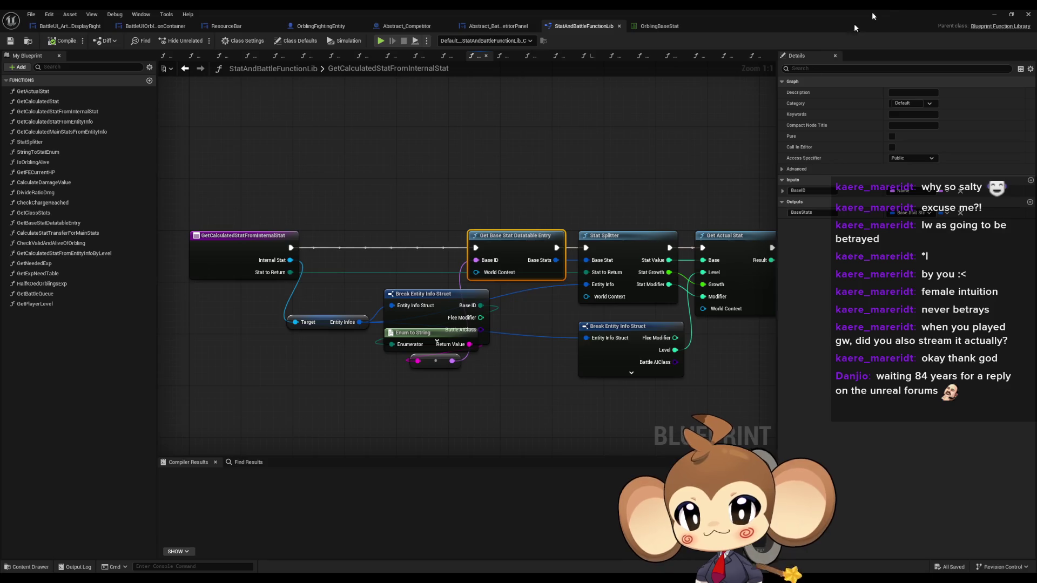
{"action": "left_click", "coordinate": [1000, 15]}
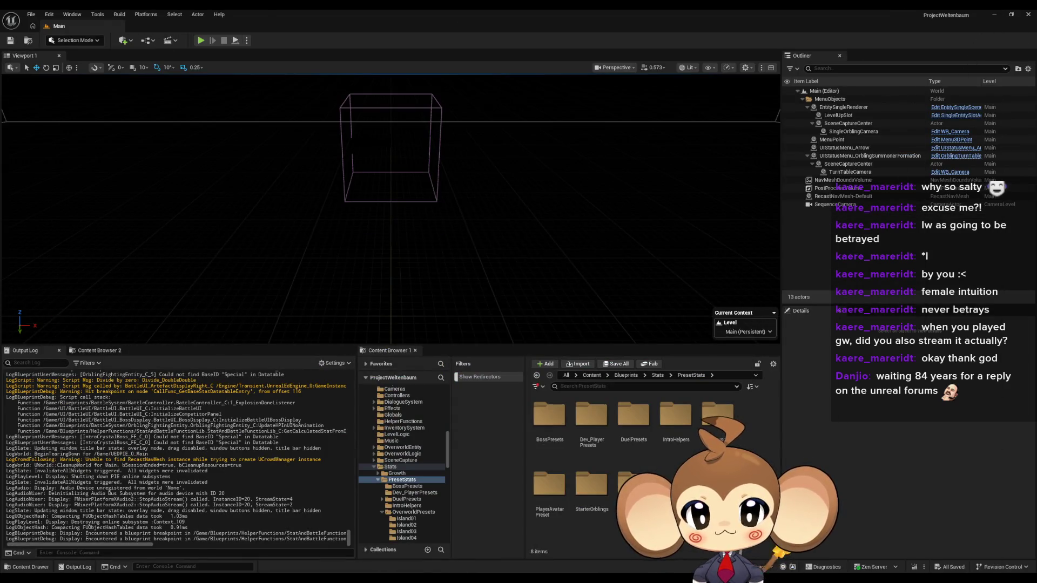
- Browse the Content Browser to Blueprints/Stats/PresetStats/IntroHelpers
{"action": "left_click", "coordinate": [623, 375]}
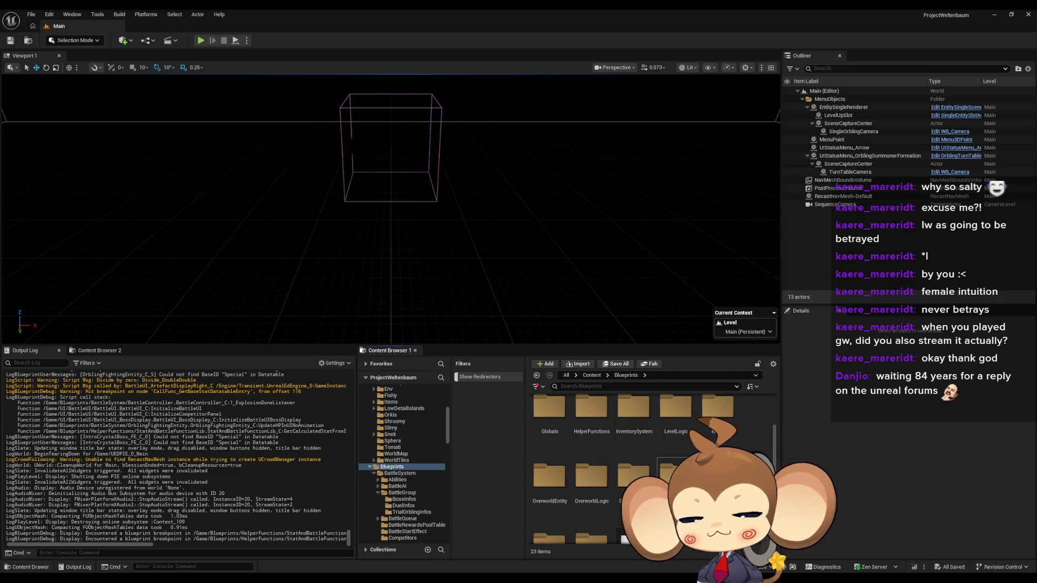
{"action": "double_click", "coordinate": [633, 475]}
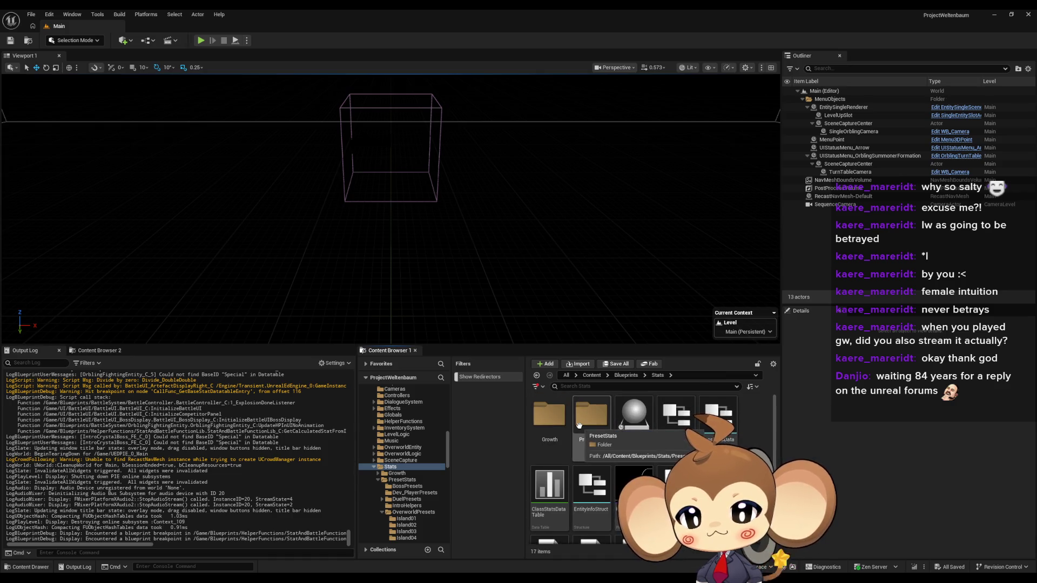
{"action": "double_click", "coordinate": [579, 426]}
{"action": "double_click", "coordinate": [676, 418]}
- Open the BLUE, CYAN, GREEN, MAGENTA and YELLOW IntroHelper blueprints as tabs in one maximized editor
{"action": "double_click", "coordinate": [561, 419]}
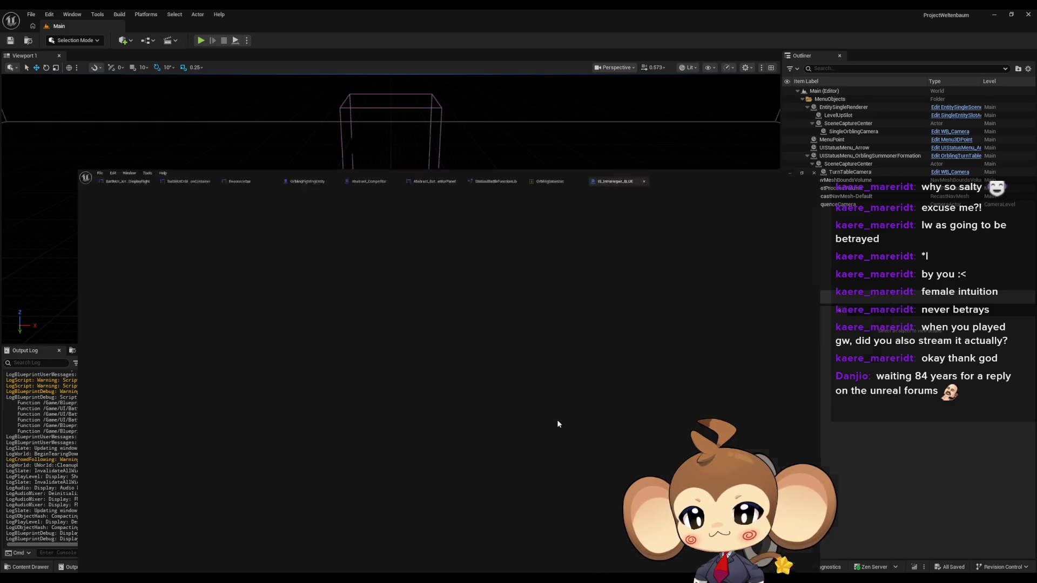
{"action": "double_click", "coordinate": [567, 9]}
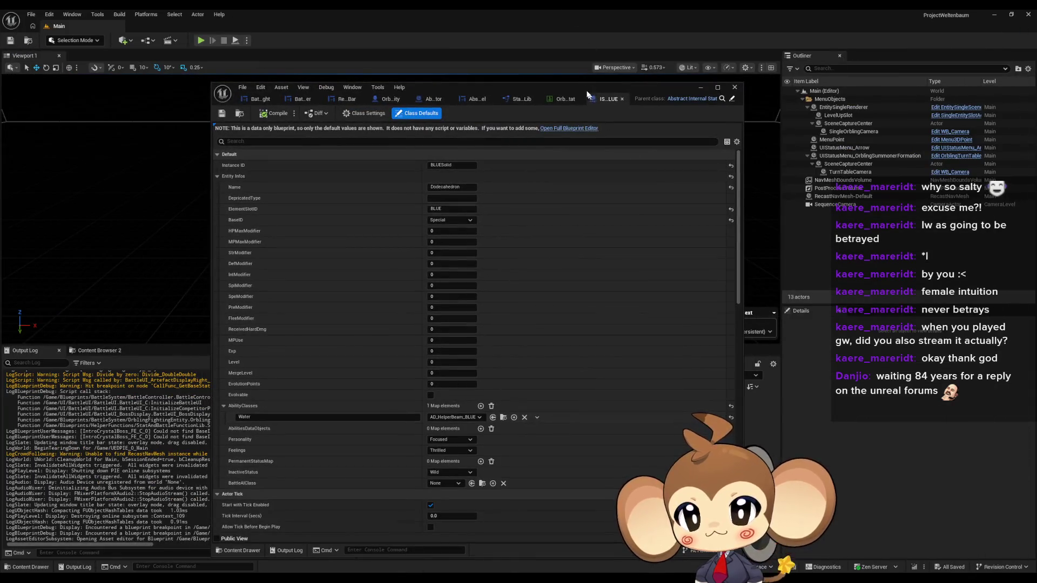
{"action": "left_click_drag", "start_coordinate": [589, 89], "coordinate": [330, 98]}
{"action": "left_click", "coordinate": [593, 428]}
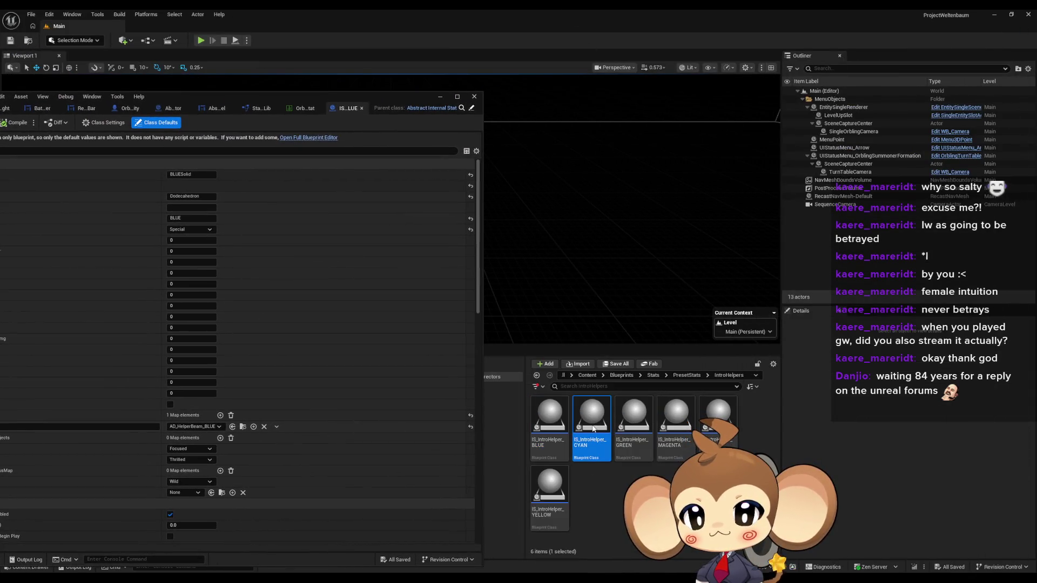
{"action": "left_click", "coordinate": [647, 419]}
{"action": "left_click", "coordinate": [676, 416]}
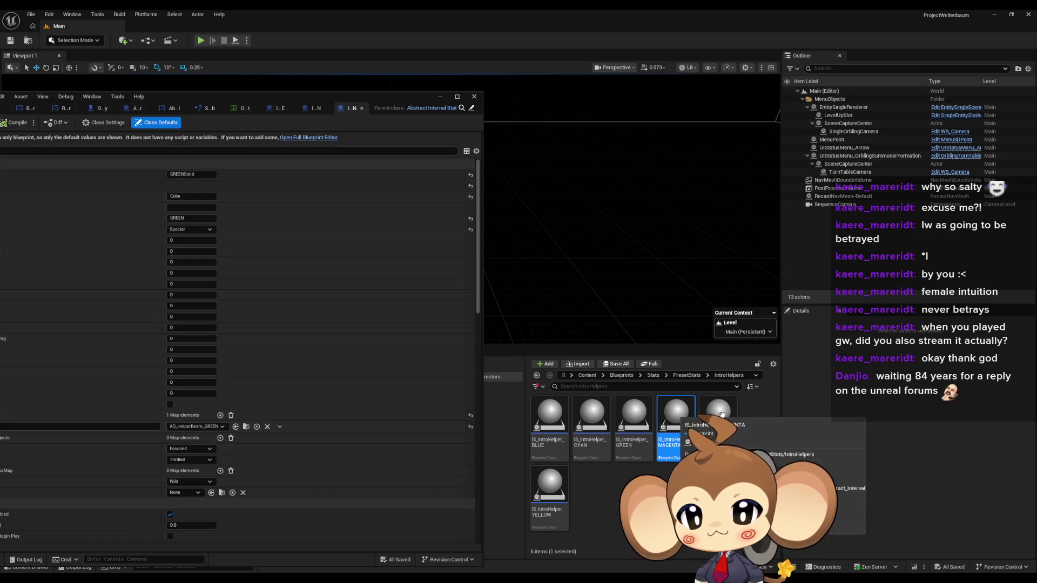
{"action": "left_click", "coordinate": [550, 486]}
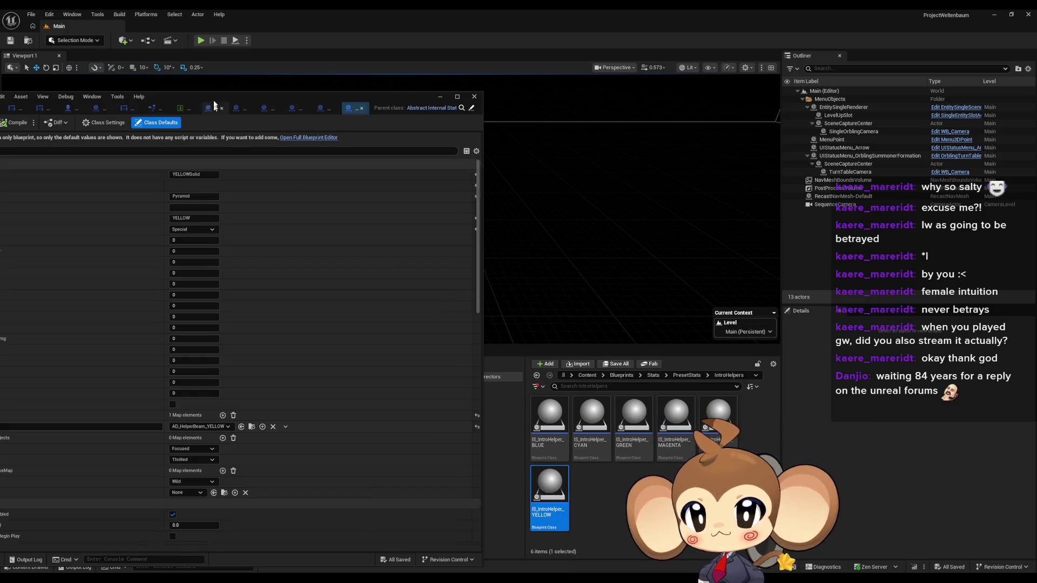
{"action": "left_click_drag", "start_coordinate": [214, 105], "coordinate": [552, 143]}
{"action": "double_click", "coordinate": [552, 143]}
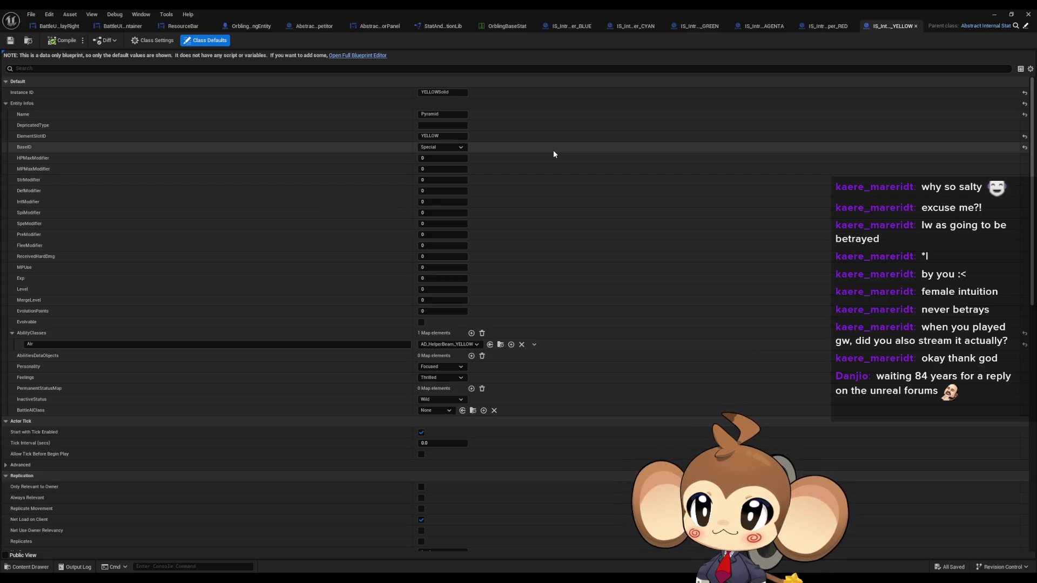
- Set HPMaxModifier to 100 in the BLUE and CYAN IntroHelper class defaults
{"action": "left_click", "coordinate": [559, 29]}
{"action": "left_click", "coordinate": [443, 158]}
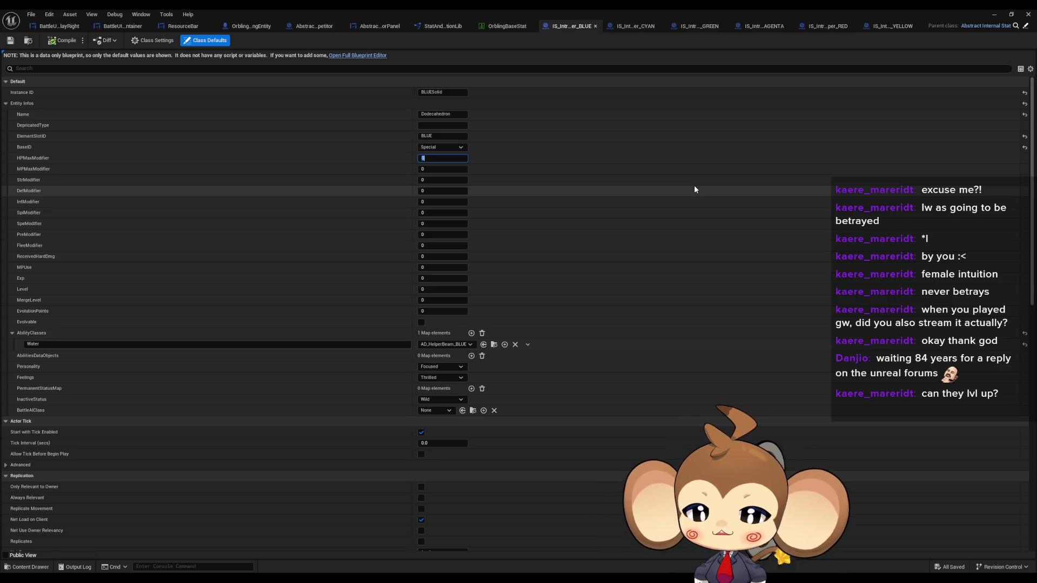
{"action": "type", "text": "00"}
{"action": "key", "text": "Tab"}
{"action": "type", "text": "1"}
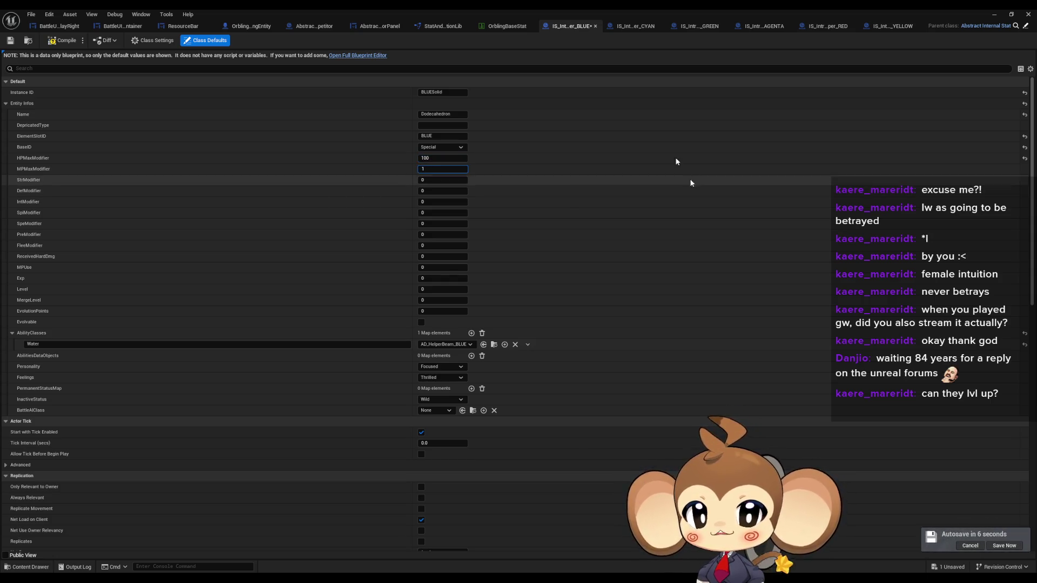
{"action": "left_click", "coordinate": [635, 25]}
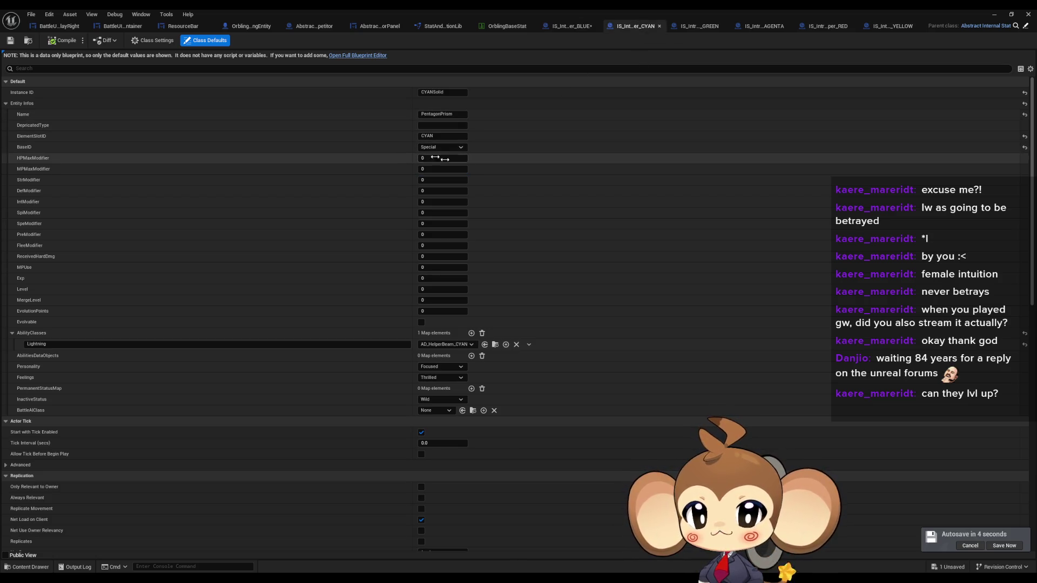
{"action": "left_click", "coordinate": [461, 159]}
{"action": "type", "text": "100"}
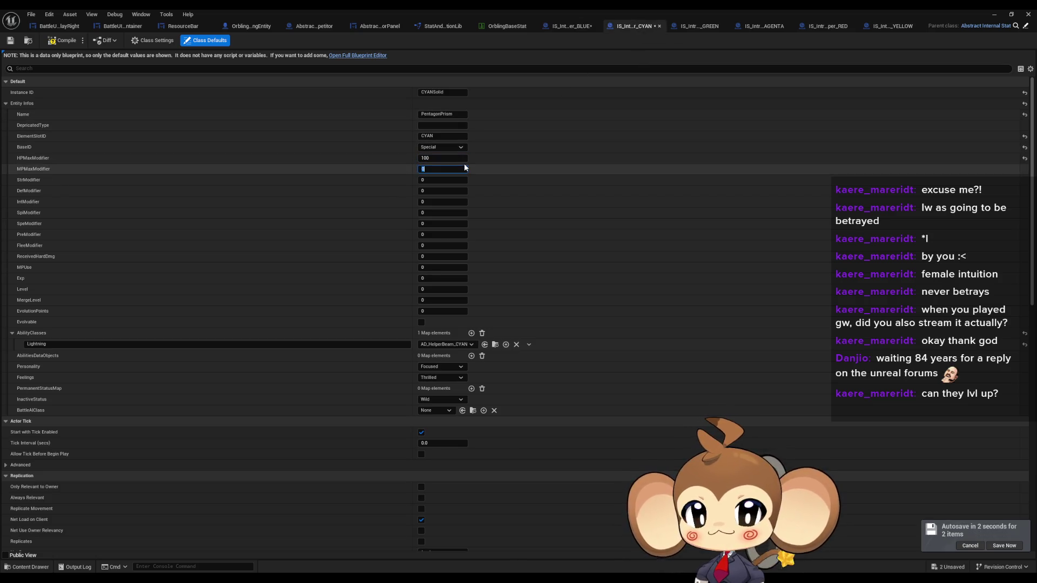
{"action": "key", "text": "Tab"}
- Set HPMaxModifier 100 on GREEN, MAGENTA and RED, plus MPMaxModifier 1 on RED
{"action": "left_click", "coordinate": [716, 30]}
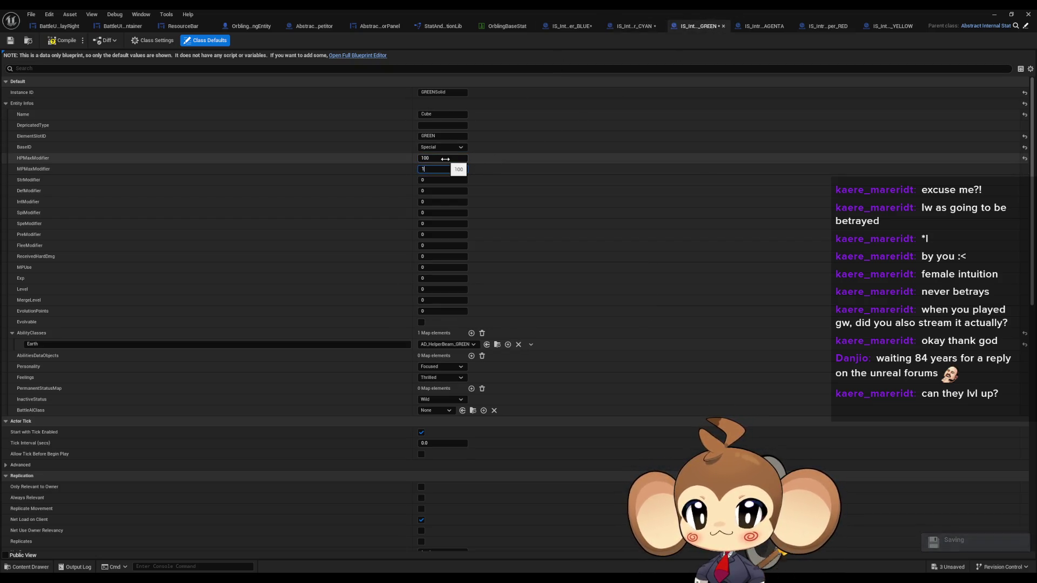
{"action": "key", "text": "Tab"}
{"action": "left_click", "coordinate": [764, 26]}
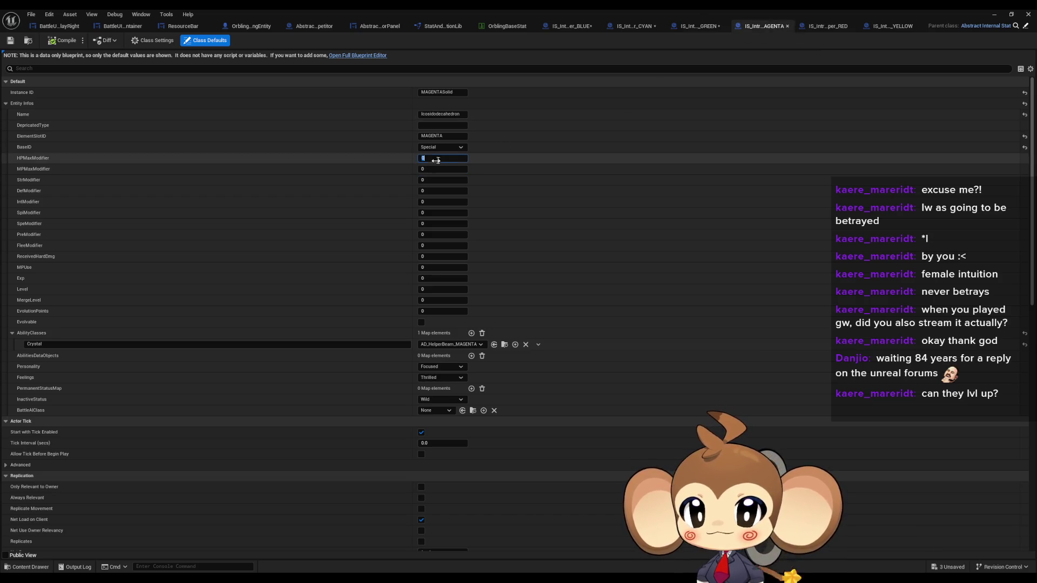
{"action": "key", "text": "Tab"}
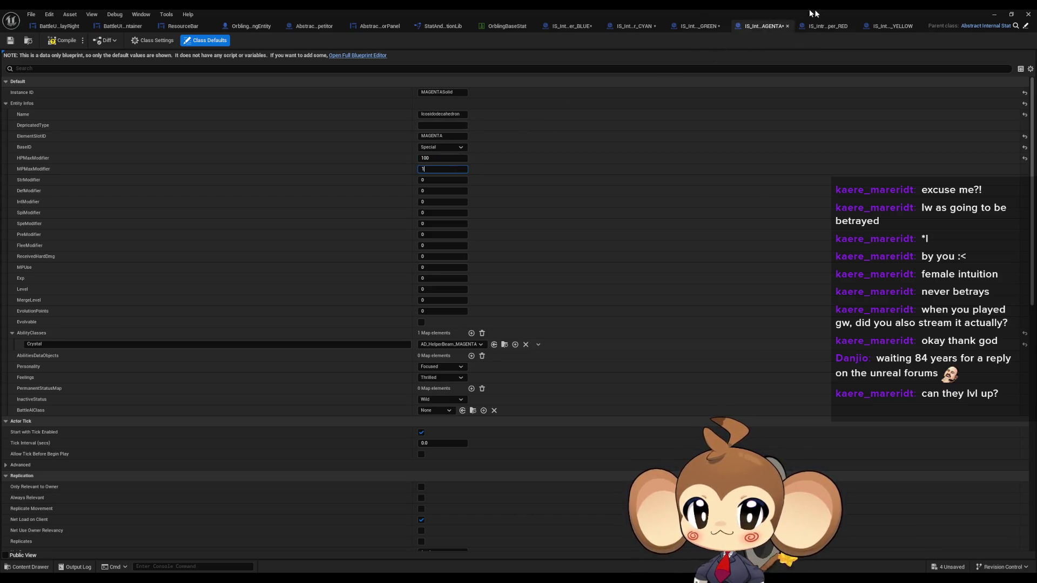
{"action": "left_click", "coordinate": [826, 26]}
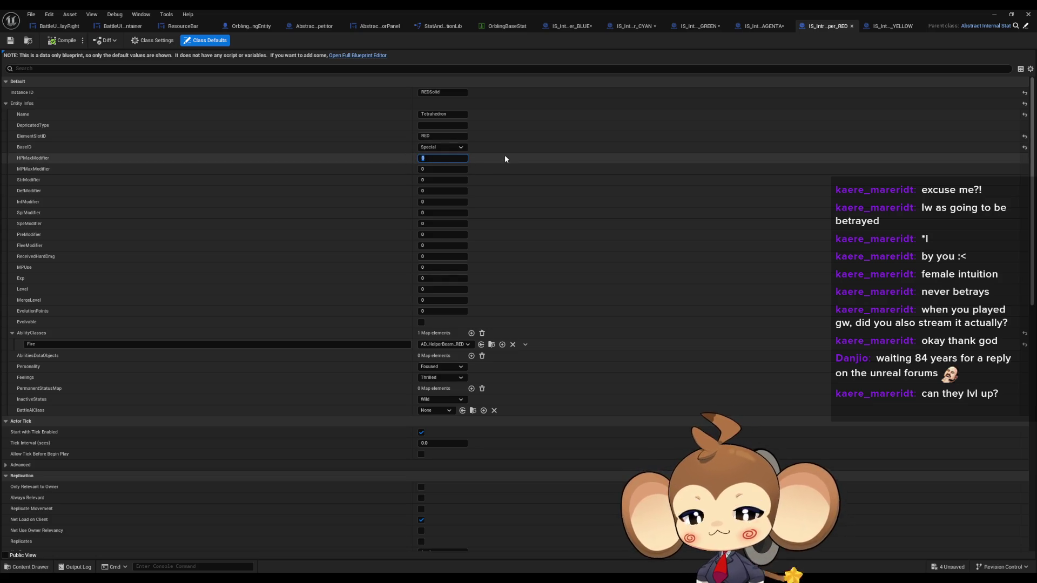
{"action": "type", "text": "100"}
{"action": "key", "text": "Tab"}
{"action": "type", "text": "1"}
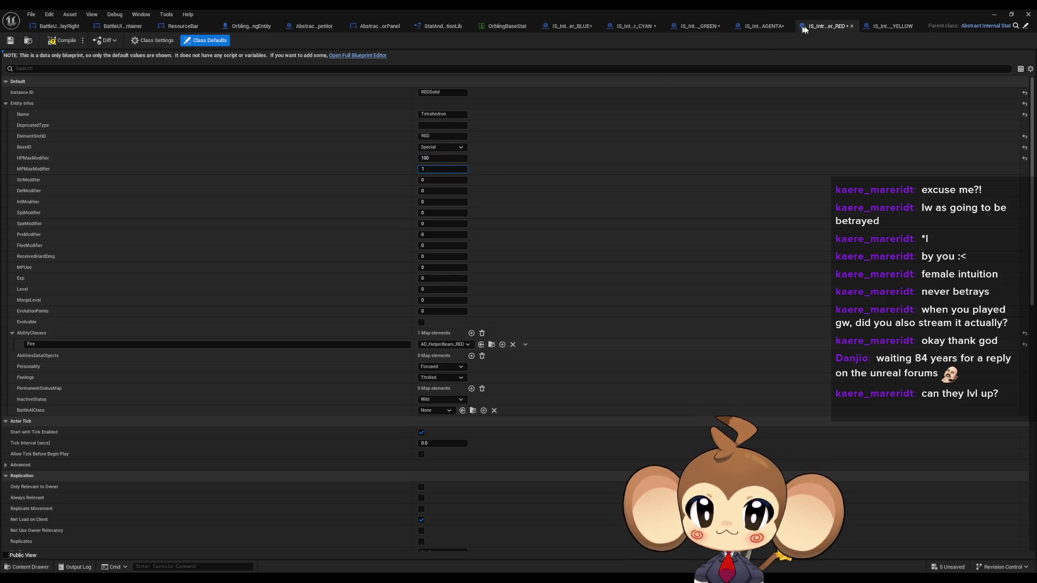
- Give YELLOW HPMaxModifier 100 and MPMaxModifier 1, then start a play-test from the level editor
{"action": "left_click", "coordinate": [891, 26]}
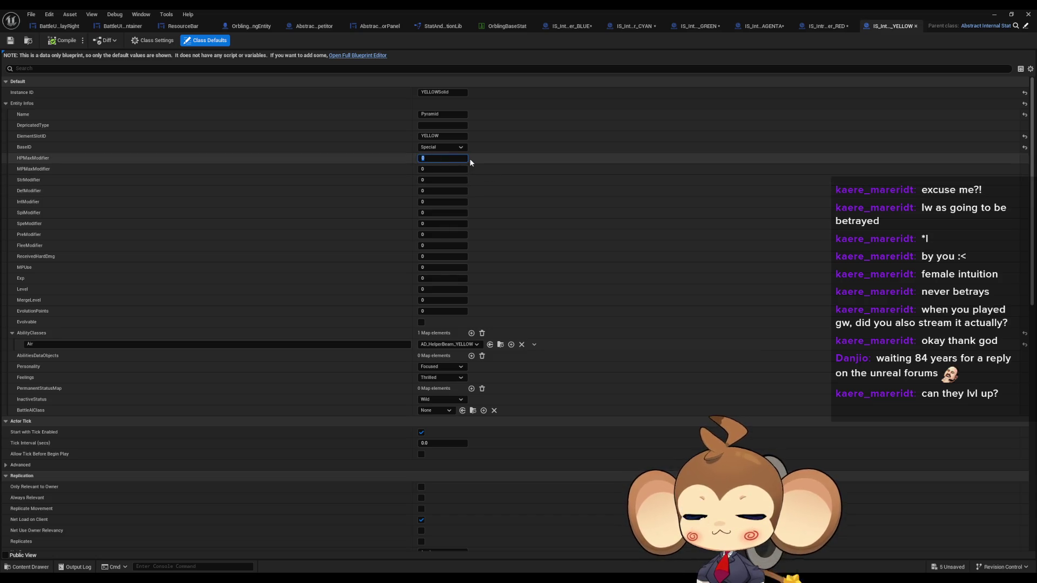
{"action": "type", "text": "100"}
{"action": "key", "text": "Tab"}
{"action": "type", "text": "1"}
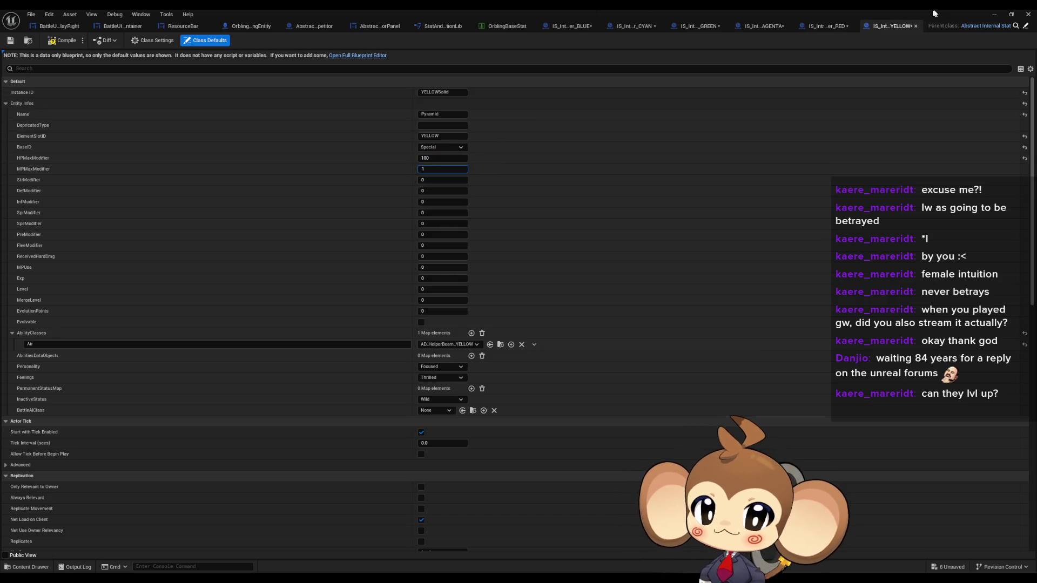
{"action": "left_click", "coordinate": [992, 15]}
{"action": "left_click", "coordinate": [201, 40]}
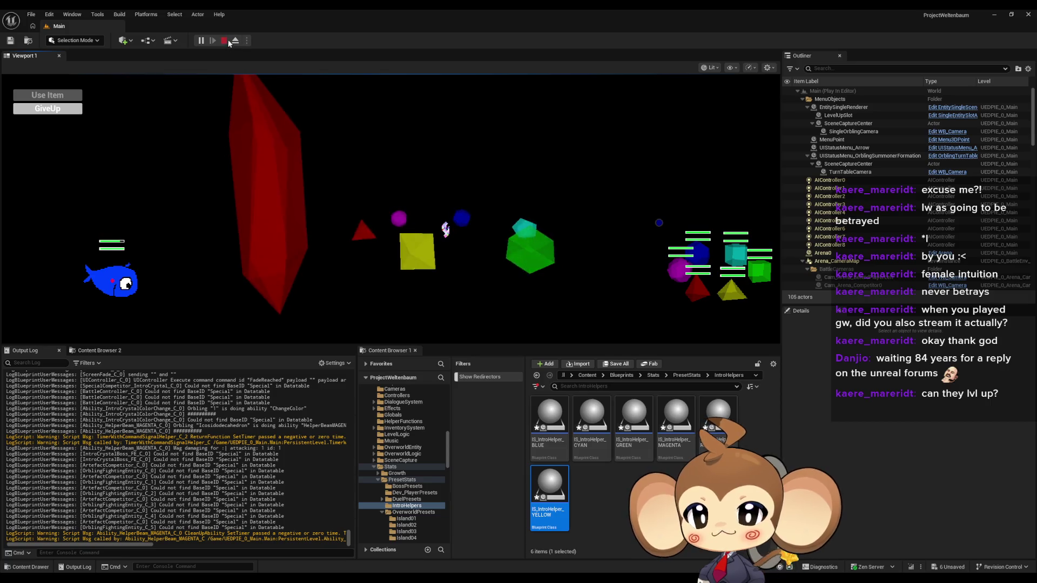
- Stop the Play-in-Editor battle session with Esc
{"action": "key", "text": "Escape"}
- Open the IssueBoard blueprint and pan its EventGraph to free empty space beside the existing notes
{"action": "left_click", "coordinate": [587, 376]}
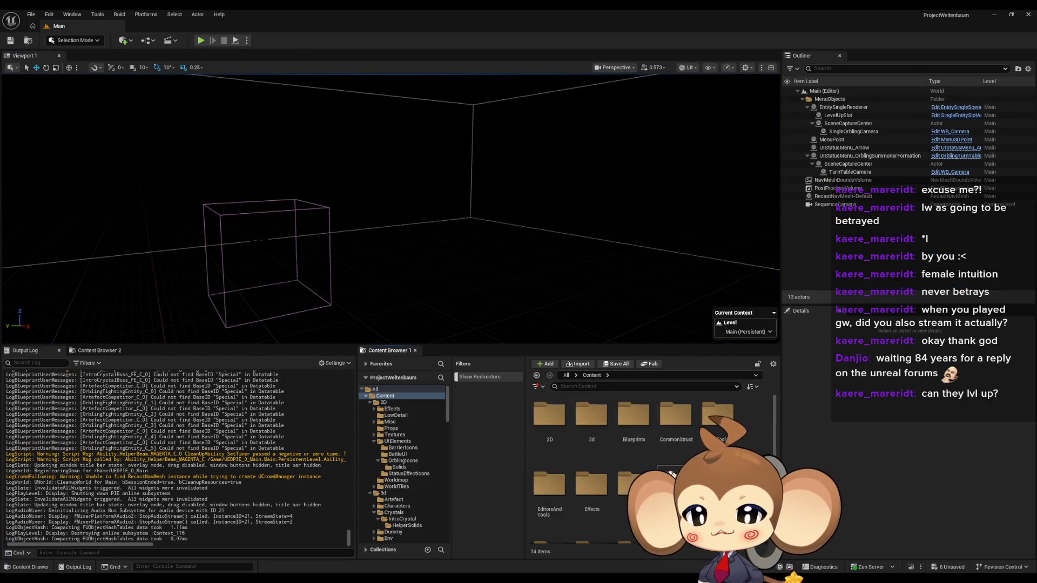
{"action": "double_click", "coordinate": [550, 416]}
{"action": "double_click", "coordinate": [677, 443]}
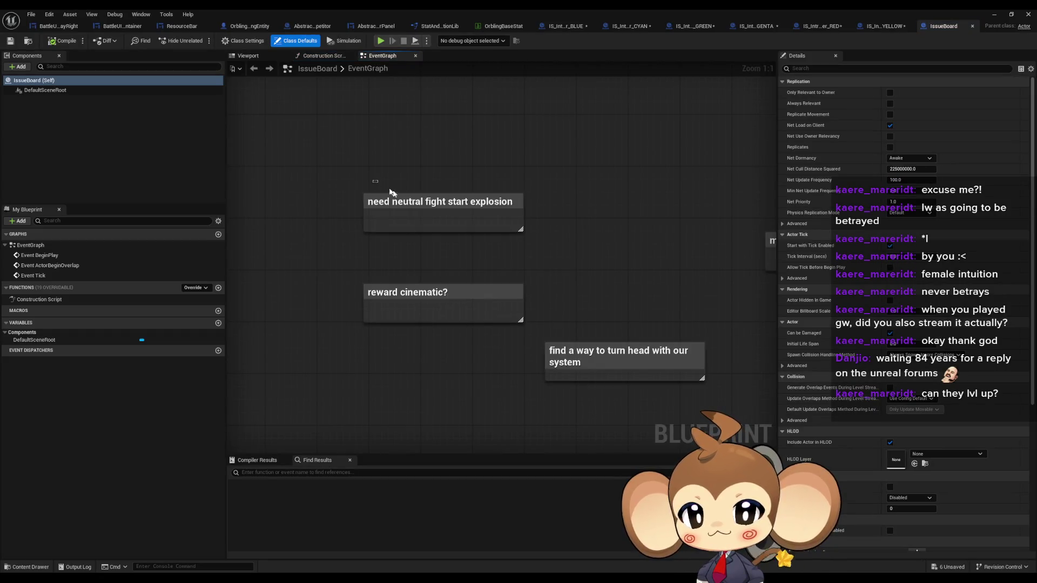
{"action": "left_click", "coordinate": [391, 195]}
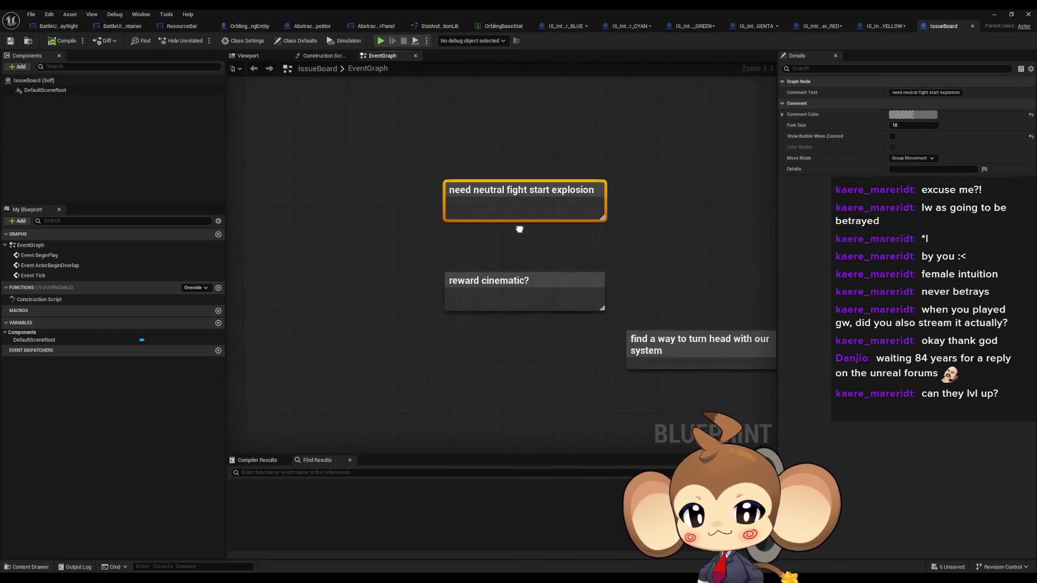
{"action": "left_click", "coordinate": [582, 303]}
{"action": "left_click_drag", "start_coordinate": [582, 303], "coordinate": [426, 277]}
{"action": "left_click", "coordinate": [527, 312]}
{"action": "left_click_drag", "start_coordinate": [539, 335], "coordinate": [676, 321]}
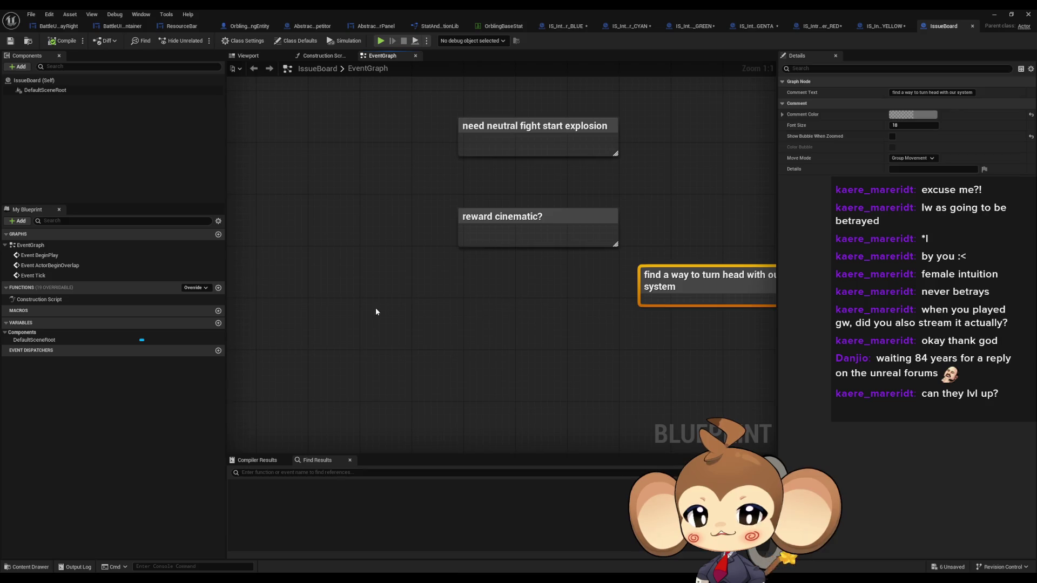
{"action": "left_click", "coordinate": [375, 308]}
- Add comment notes 'remove buttons for this fight' and 'make icon so, it can change color'
{"action": "type", "text": "c"}
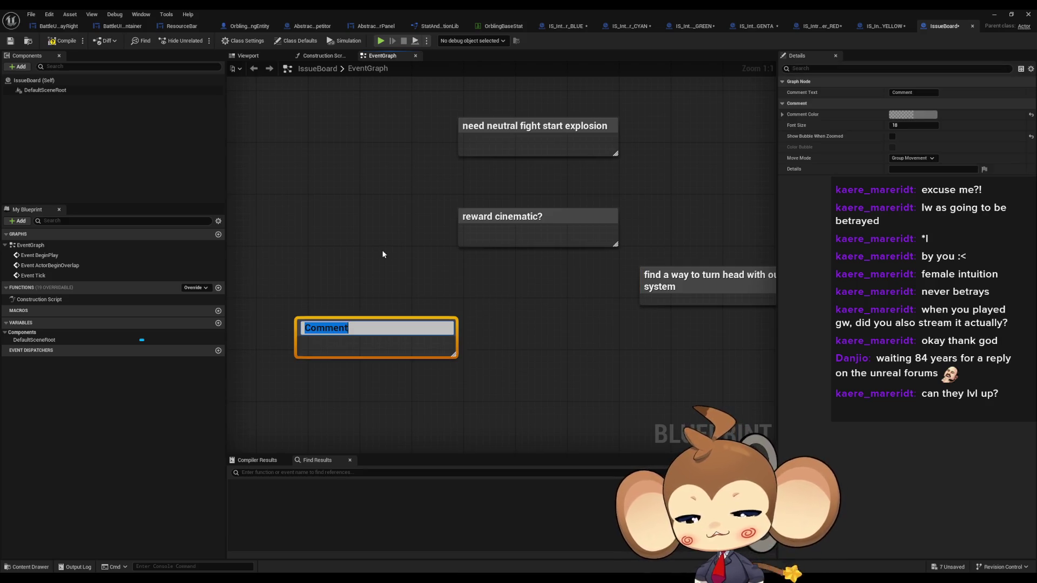
{"action": "type", "text": "remove"}
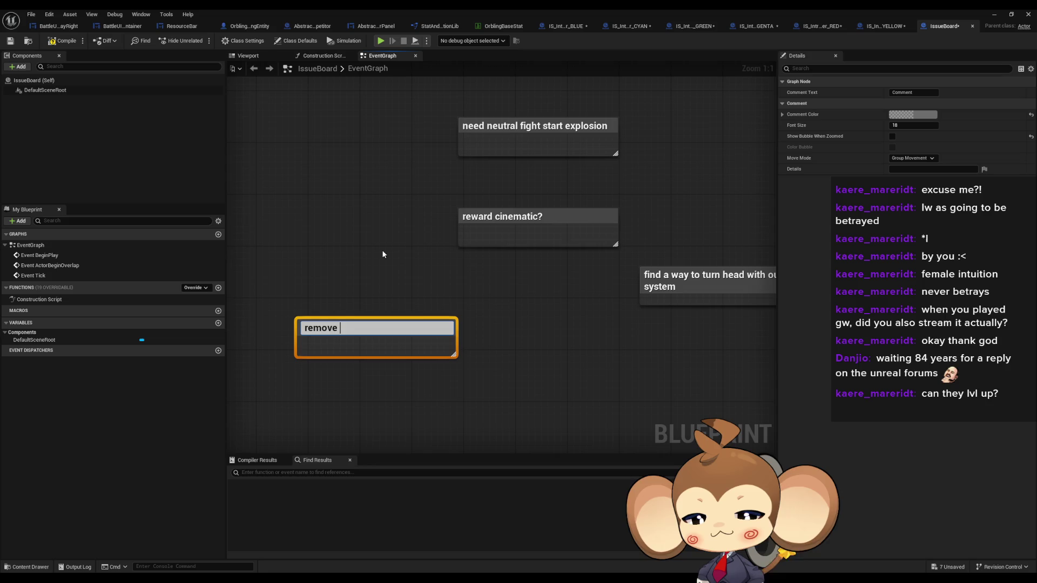
{"action": "type", "text": " buttons for this fig"}
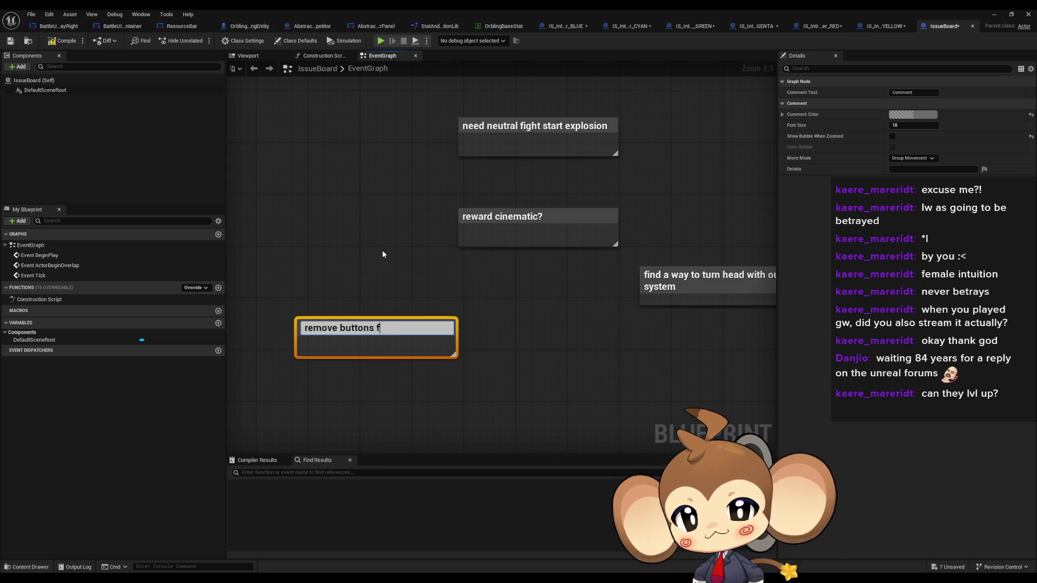
{"action": "type", "text": "ht"}
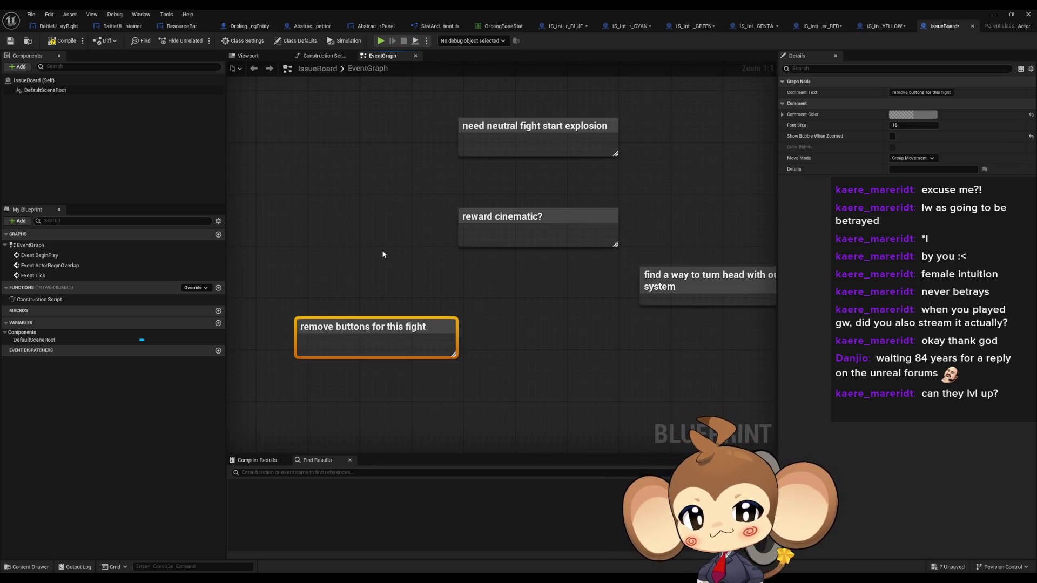
{"action": "key", "text": "Return"}
{"action": "type", "text": "cmake crystal"}
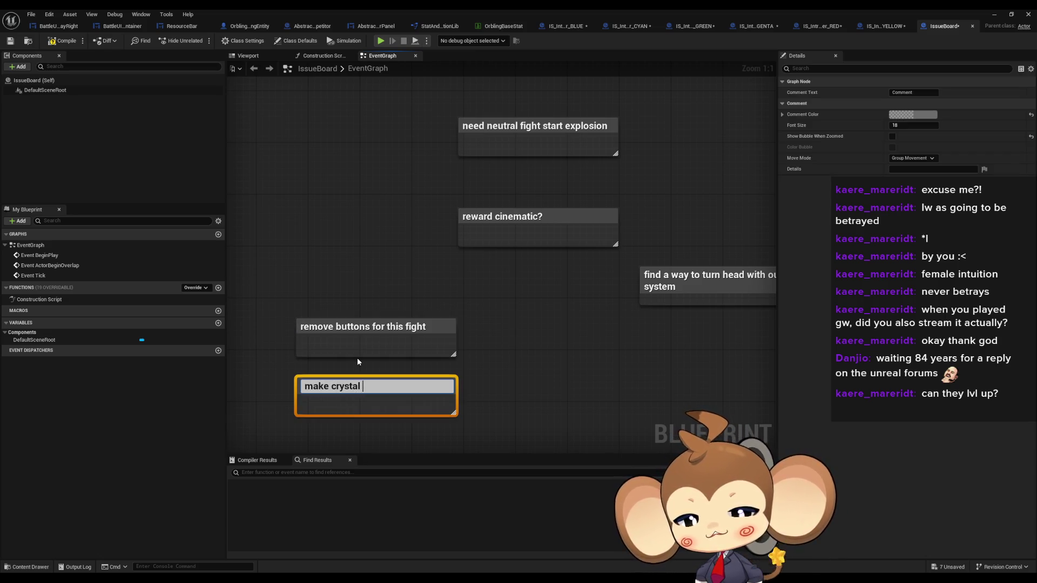
{"action": "type", "text": "n"}
{"action": "key", "text": "Return"}
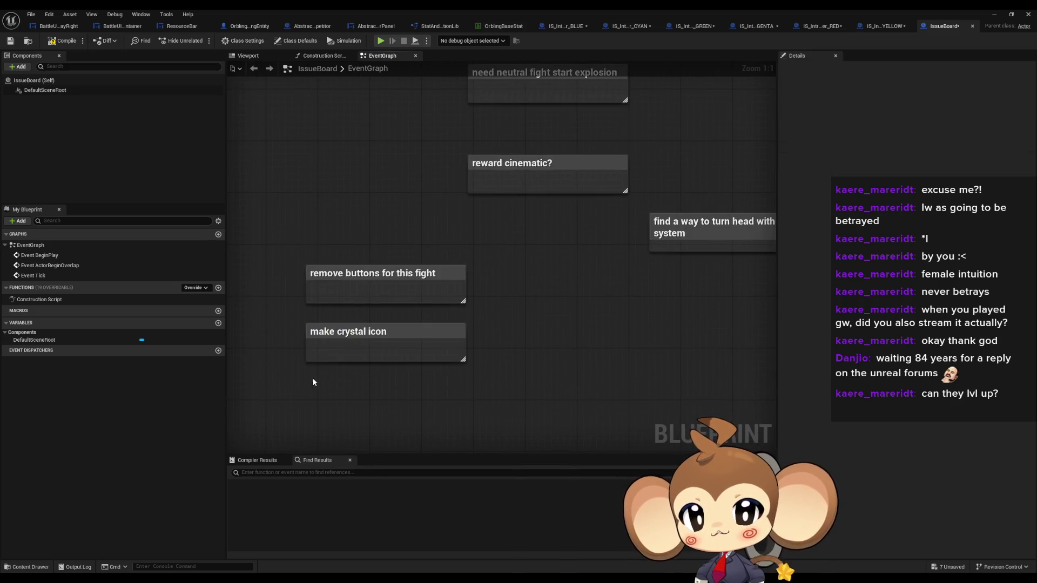
{"action": "type", "text": "cron so,"}
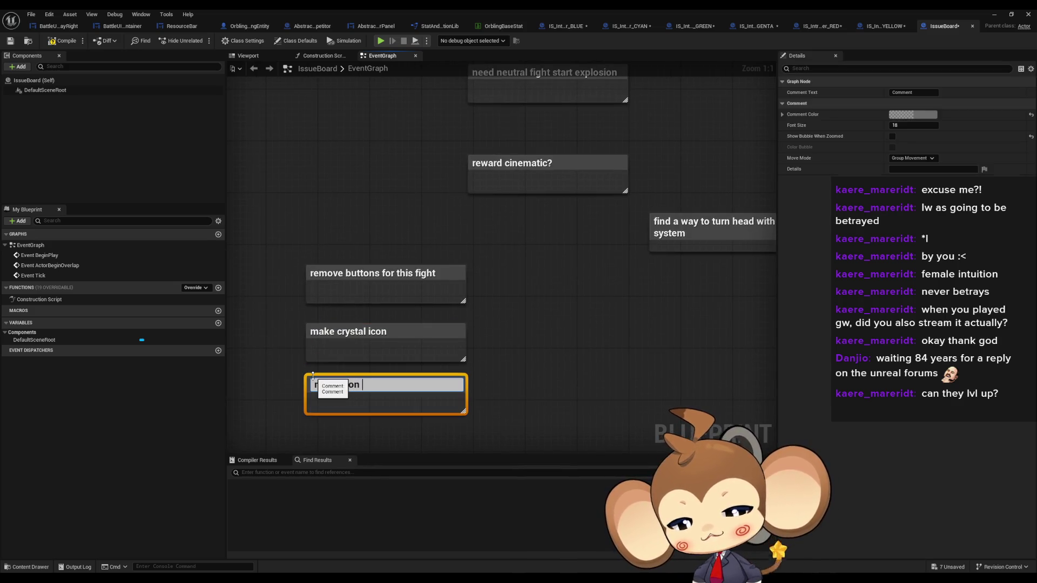
{"action": "type", "text": "an change"}
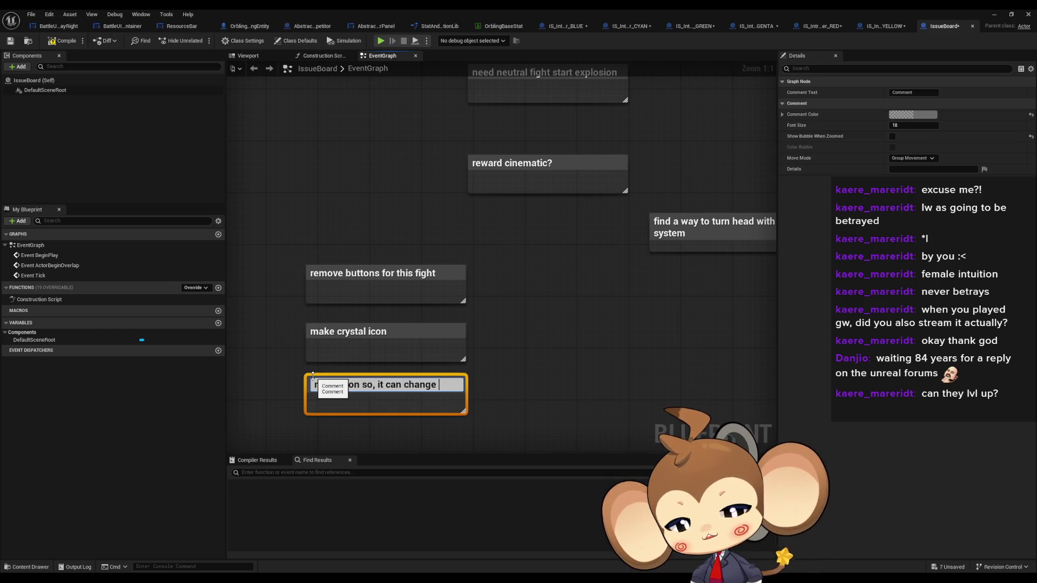
{"action": "type", "text": "color"}
{"action": "key", "text": "Return"}
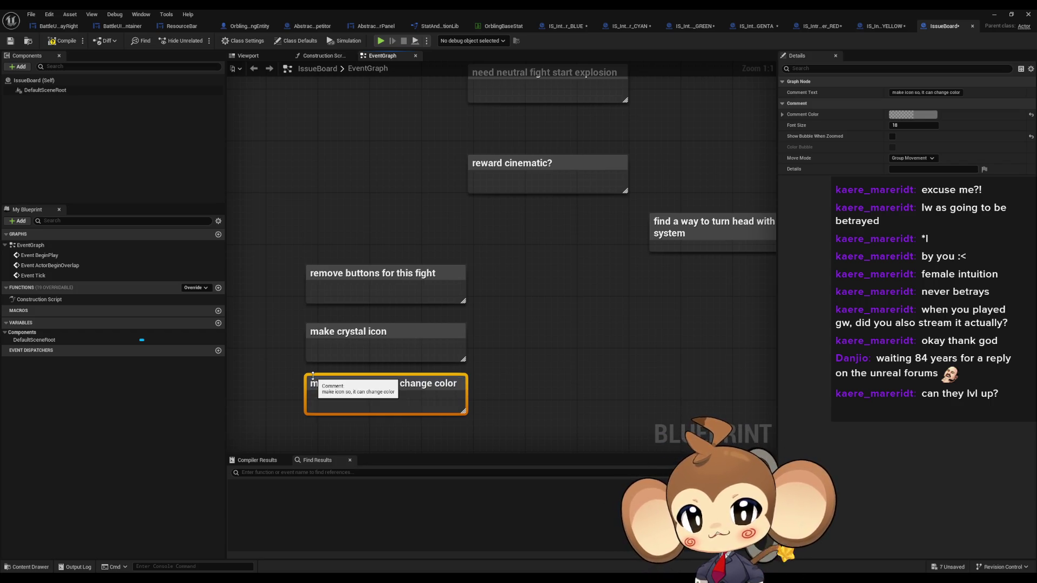
- Add a comment note reading 'set good position for ui and 3d elements (camera)'
{"action": "left_click", "coordinate": [321, 364]}
{"action": "key", "text": "c"}
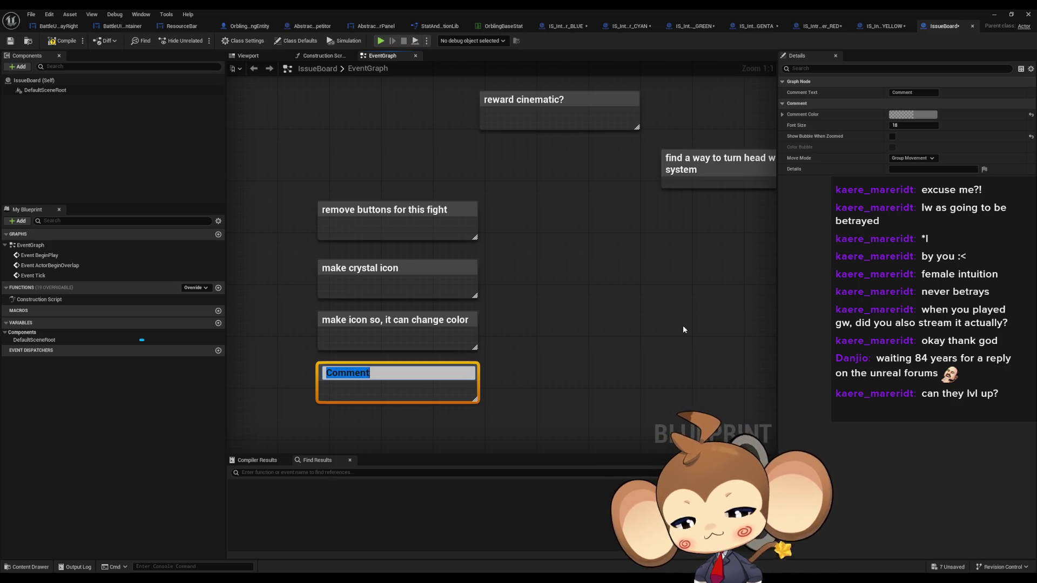
{"action": "type", "text": "set good pos"}
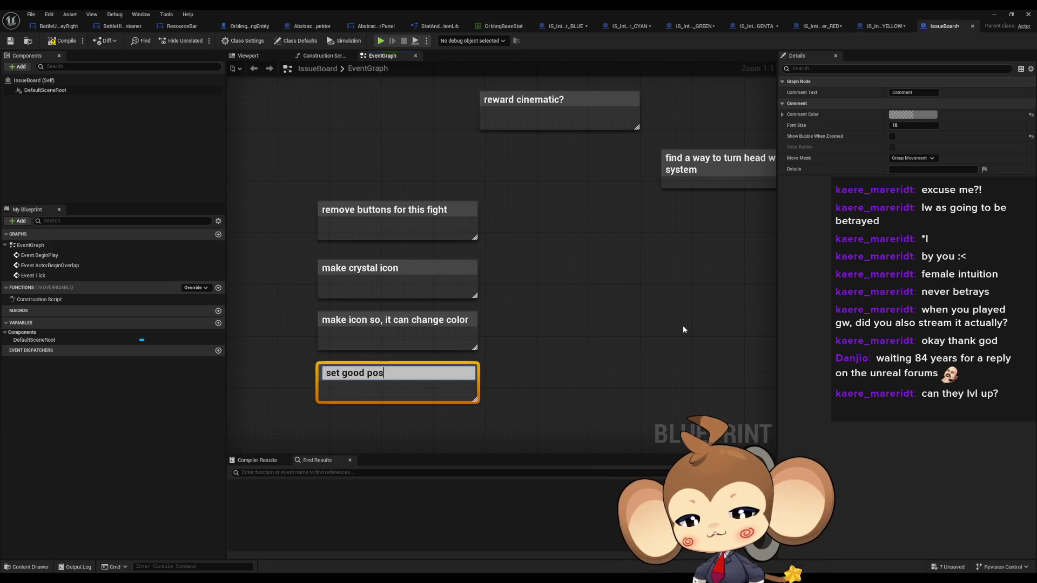
{"action": "type", "text": "ition for "}
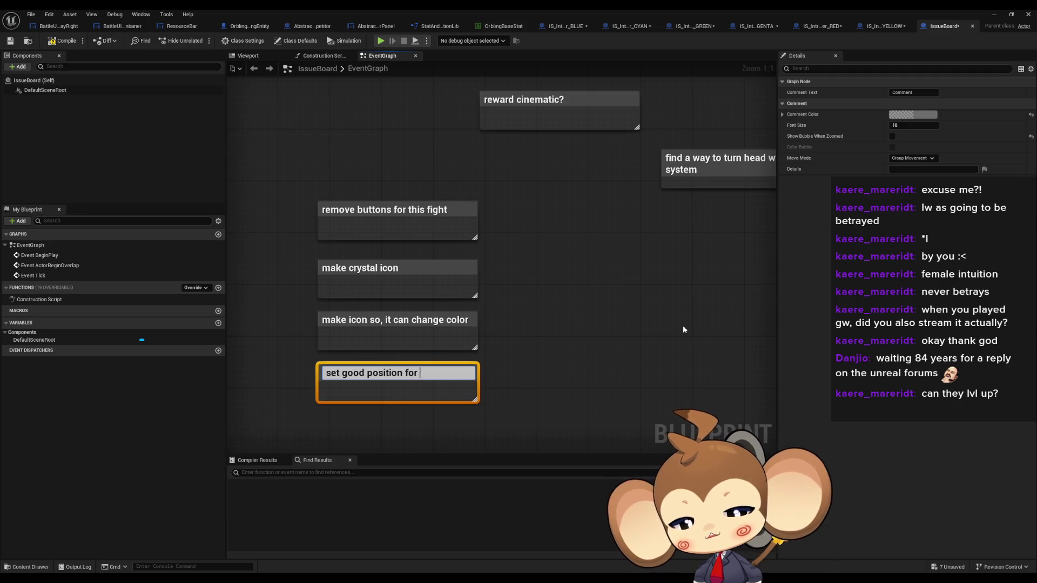
{"action": "type", "text": "ui and"}
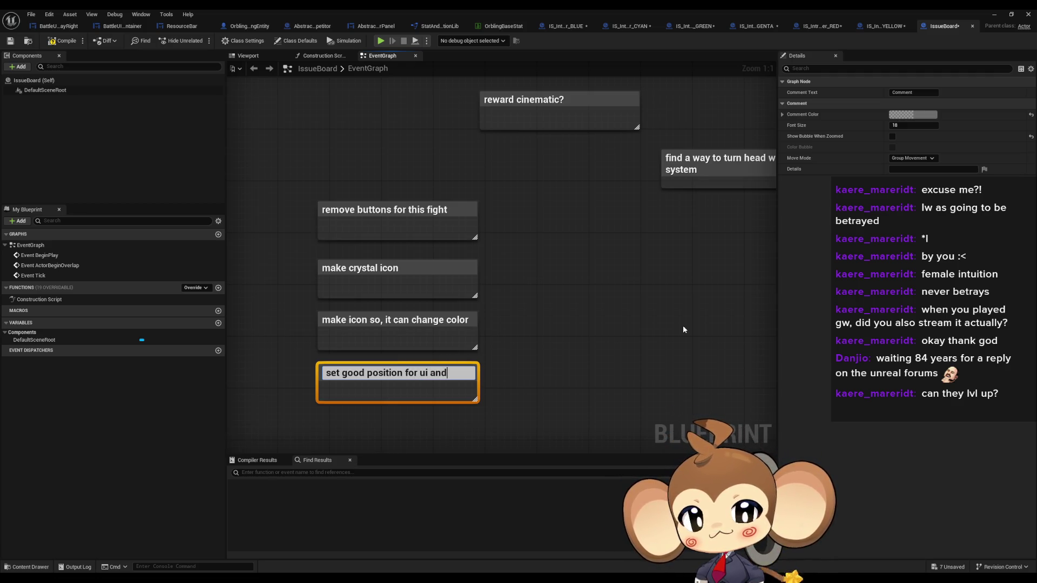
{"action": "type", "text": " 3d e"}
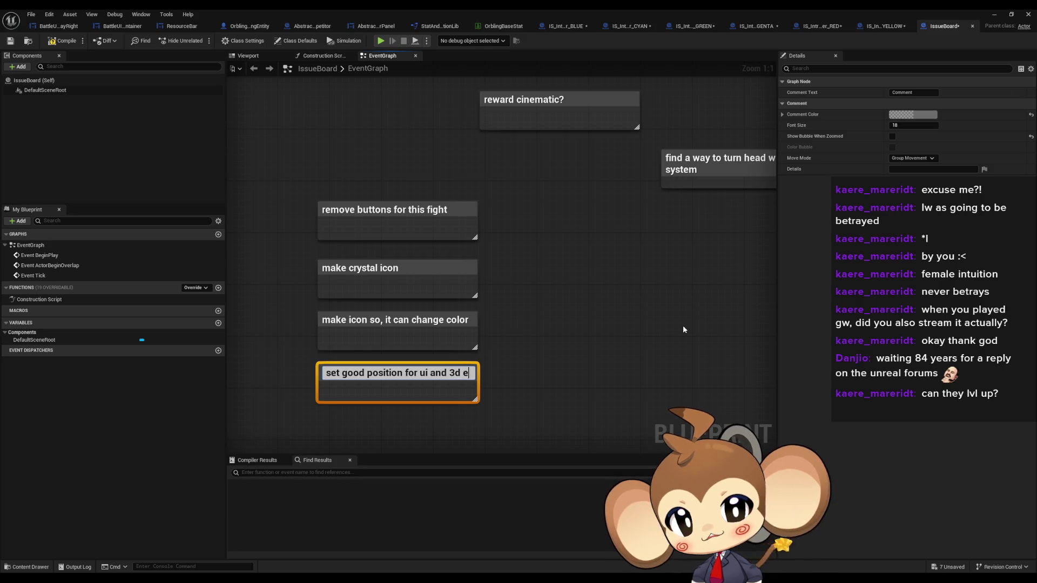
{"action": "type", "text": "lements "}
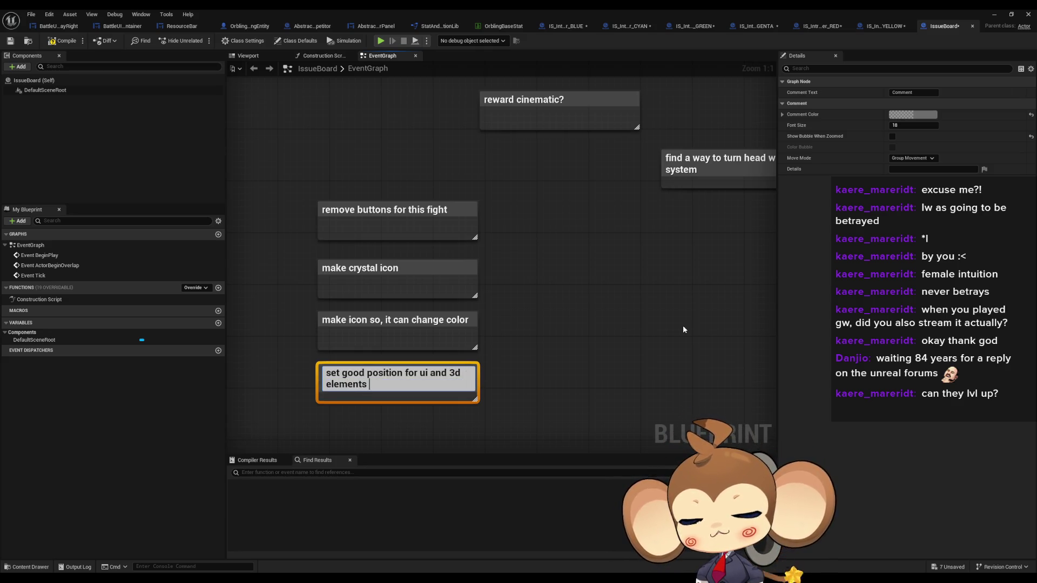
{"action": "type", "text": "(camera"}
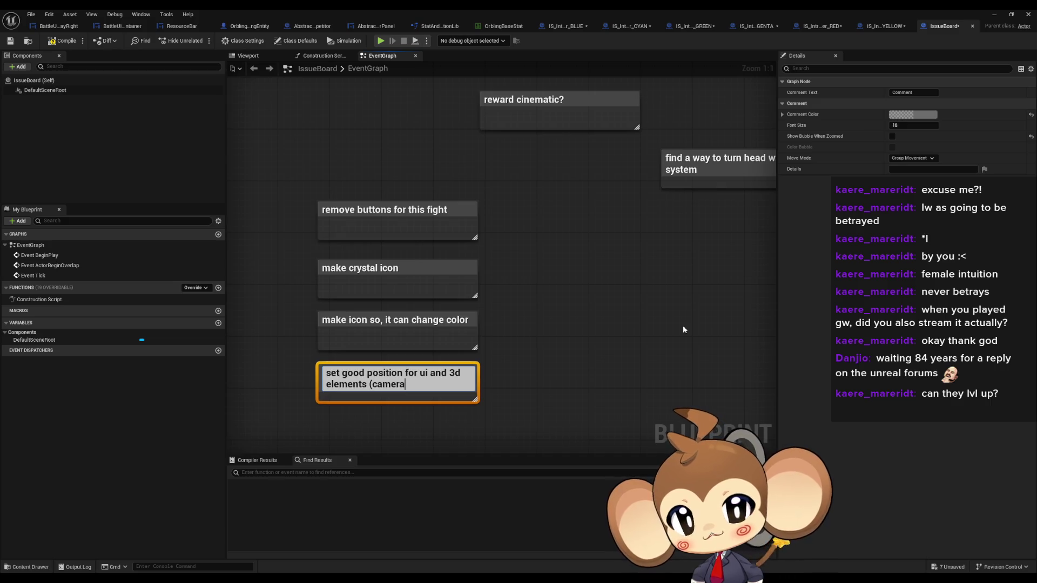
{"action": "type", "text": ")"}
{"action": "key", "text": "Return"}
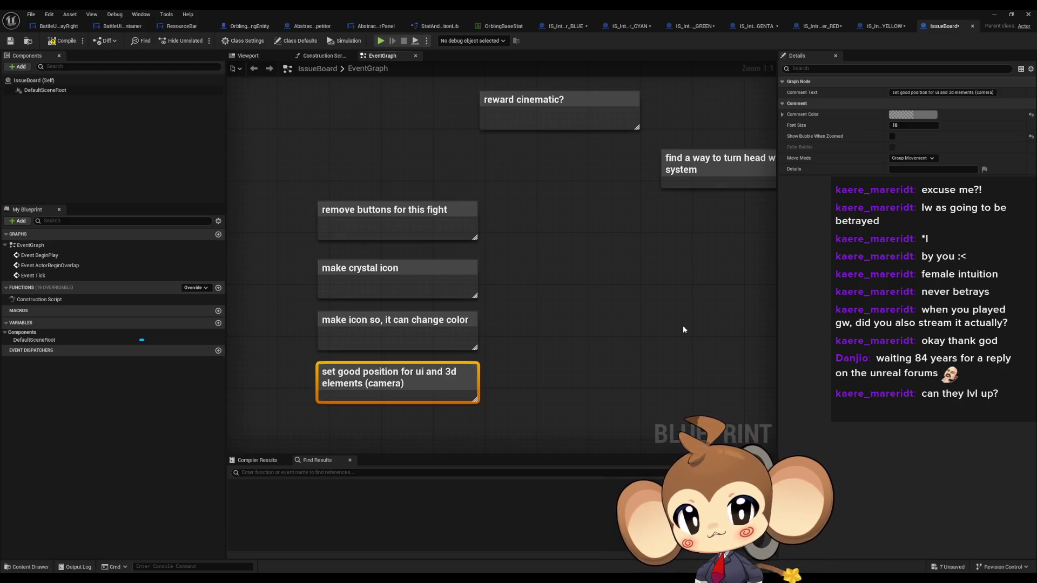
{"action": "left_click_drag", "start_coordinate": [683, 330], "coordinate": [688, 289]}
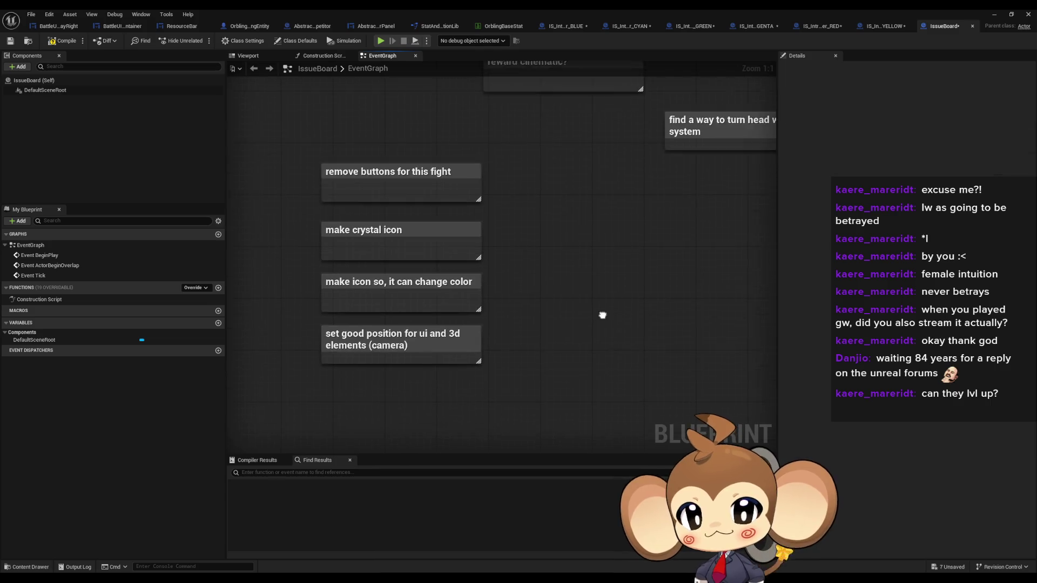
{"action": "key", "text": "c"}
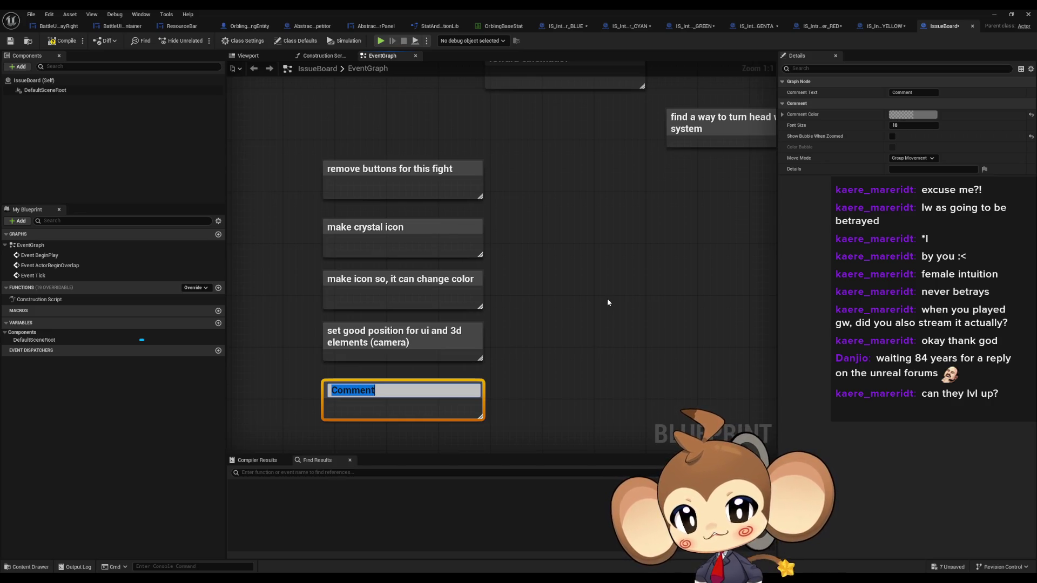
- Title the new note 'add better camera angles/camera animations' and nudge it into place
{"action": "type", "text": "add"}
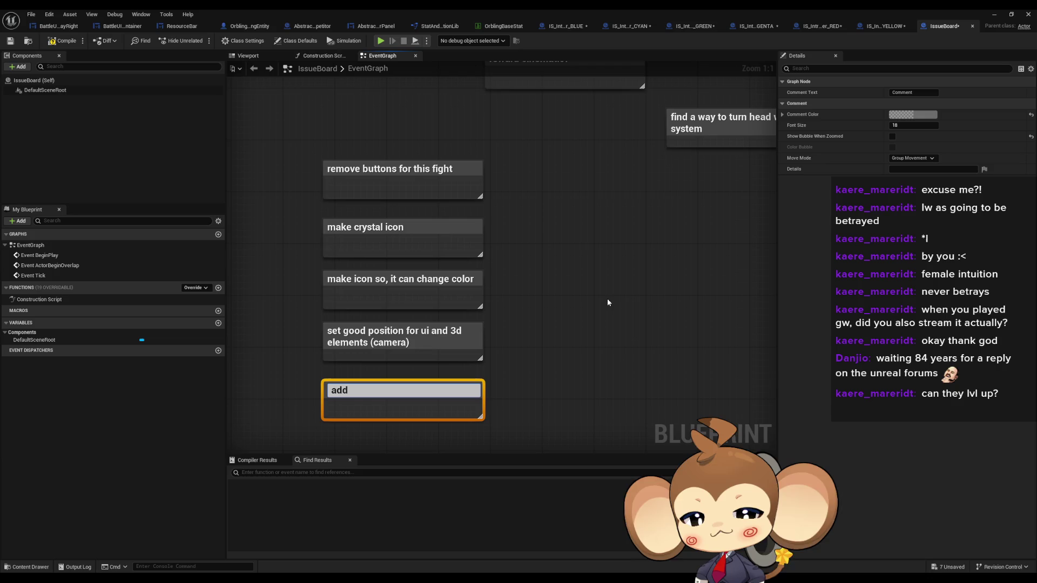
{"action": "type", "text": " better camera angles/"}
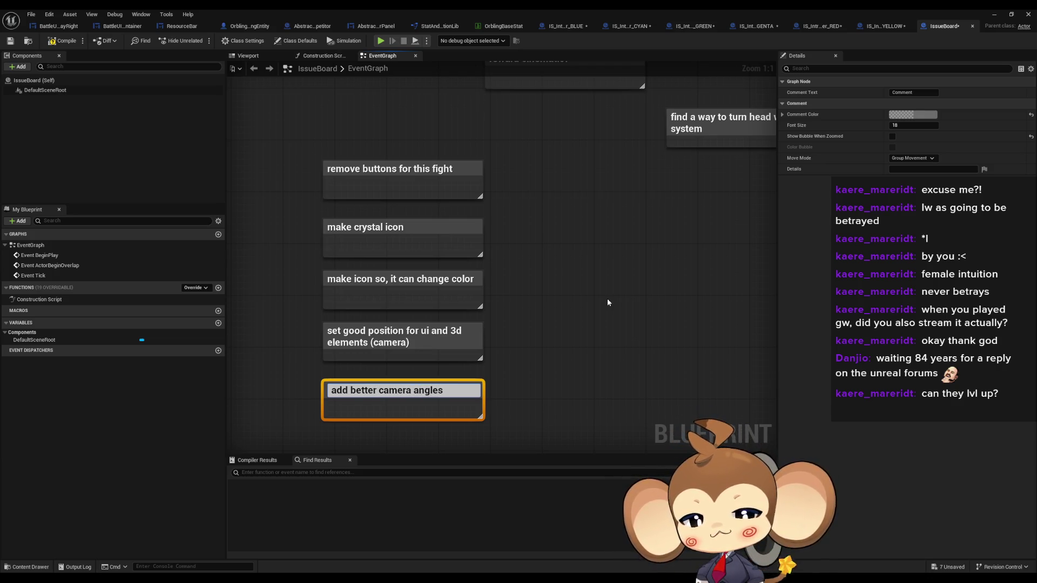
{"action": "type", "text": "camera ani"}
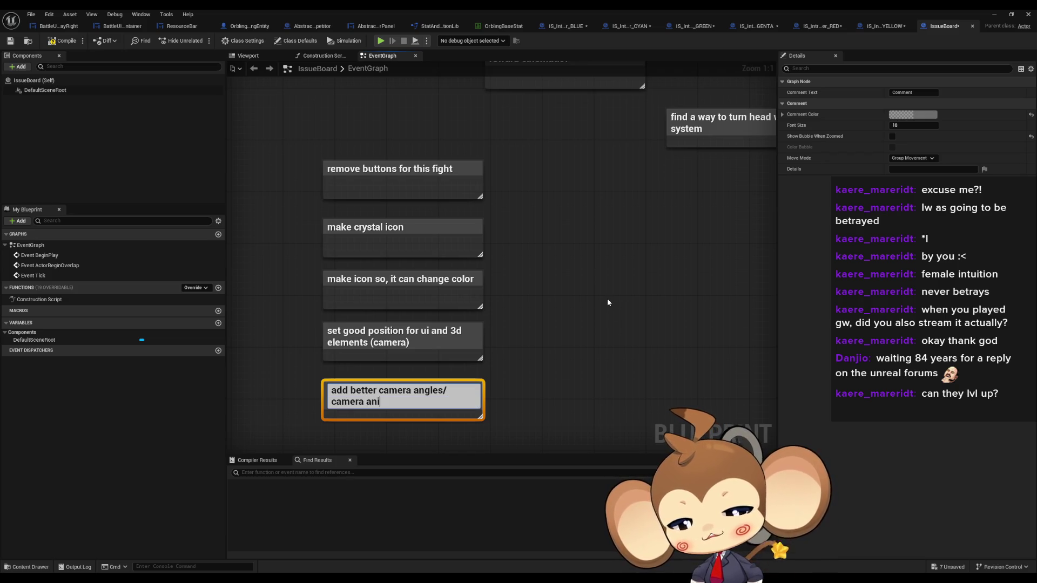
{"action": "type", "text": "mations"}
{"action": "key", "text": "Return"}
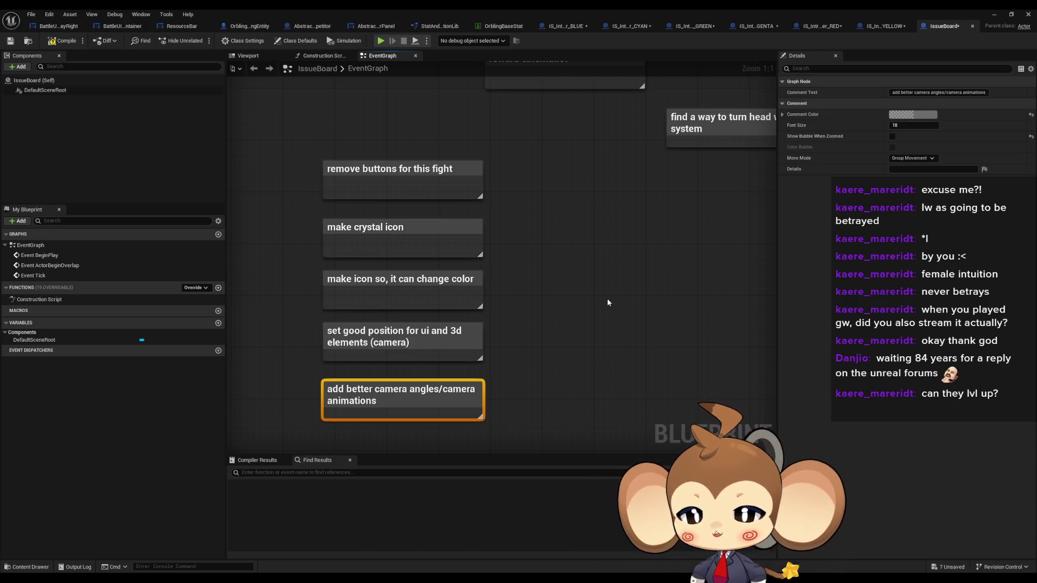
{"action": "left_click_drag", "start_coordinate": [594, 255], "coordinate": [589, 244]}
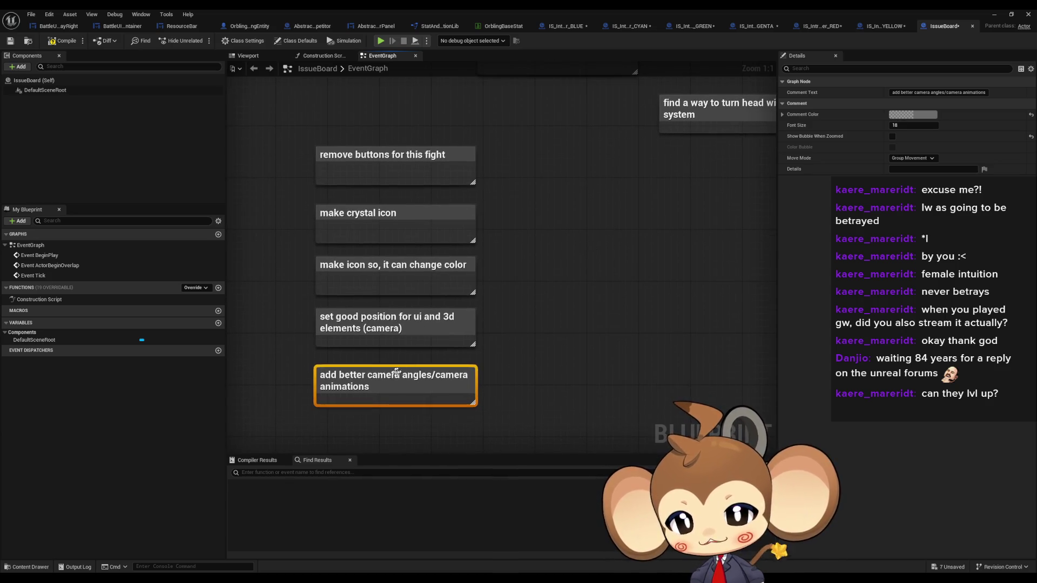
{"action": "left_click_drag", "start_coordinate": [397, 372], "coordinate": [396, 365]}
{"action": "left_click", "coordinate": [535, 238]}
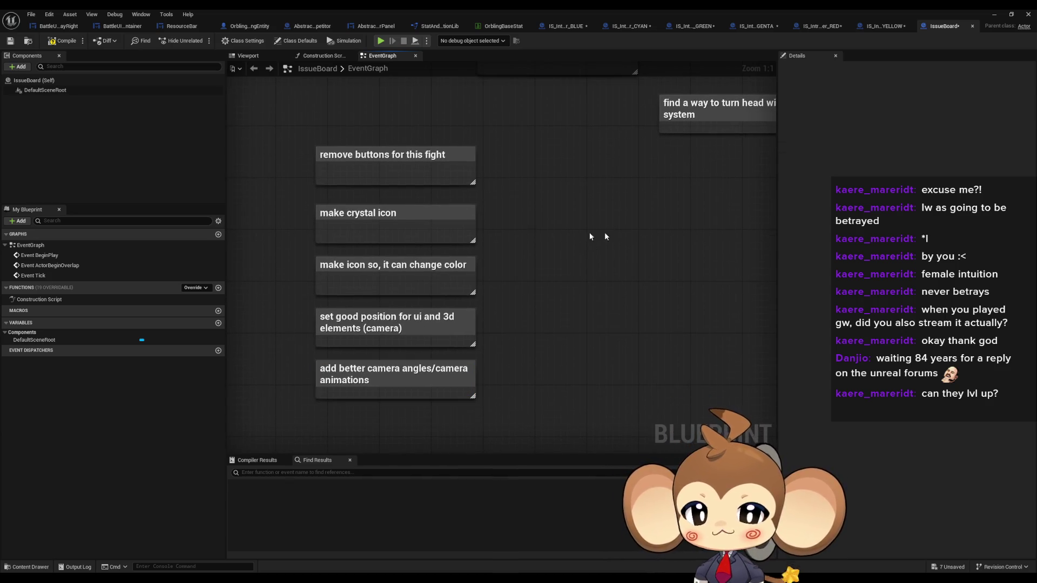
- Add a 'victory animation' note beside the list, then select all six comment notes
{"action": "key", "text": "c"}
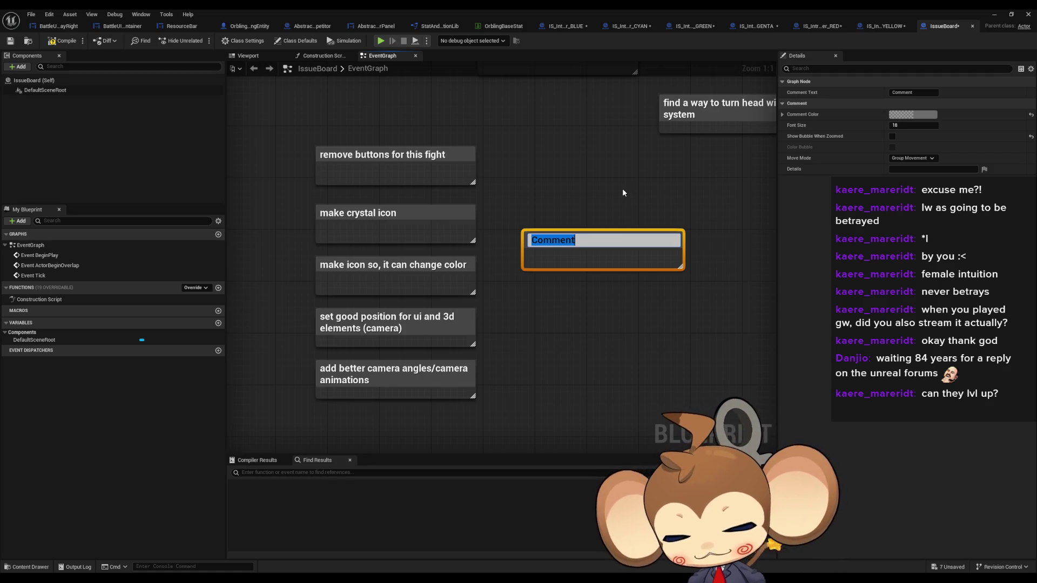
{"action": "type", "text": "victor"}
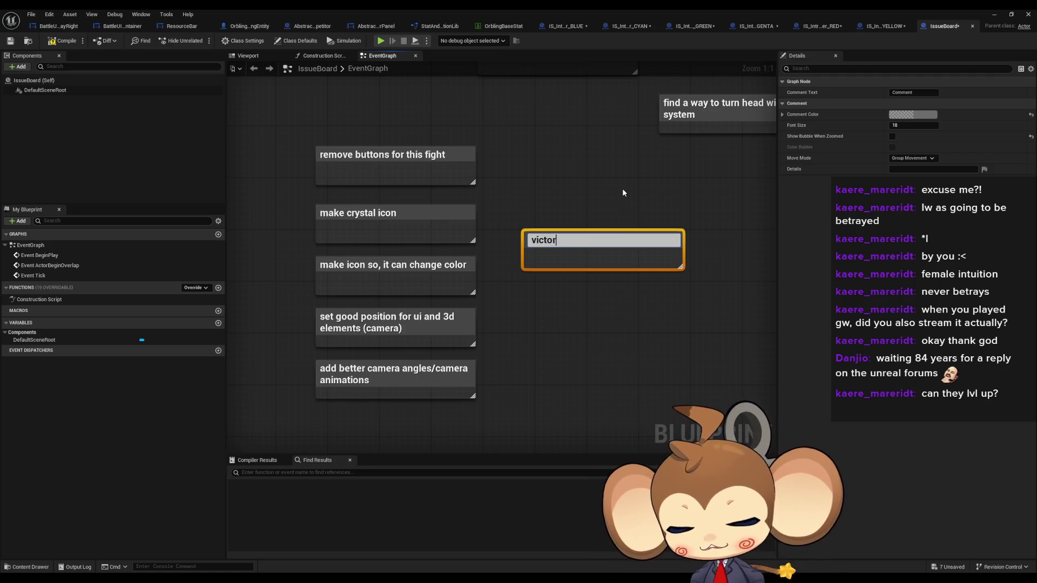
{"action": "type", "text": "y animati"}
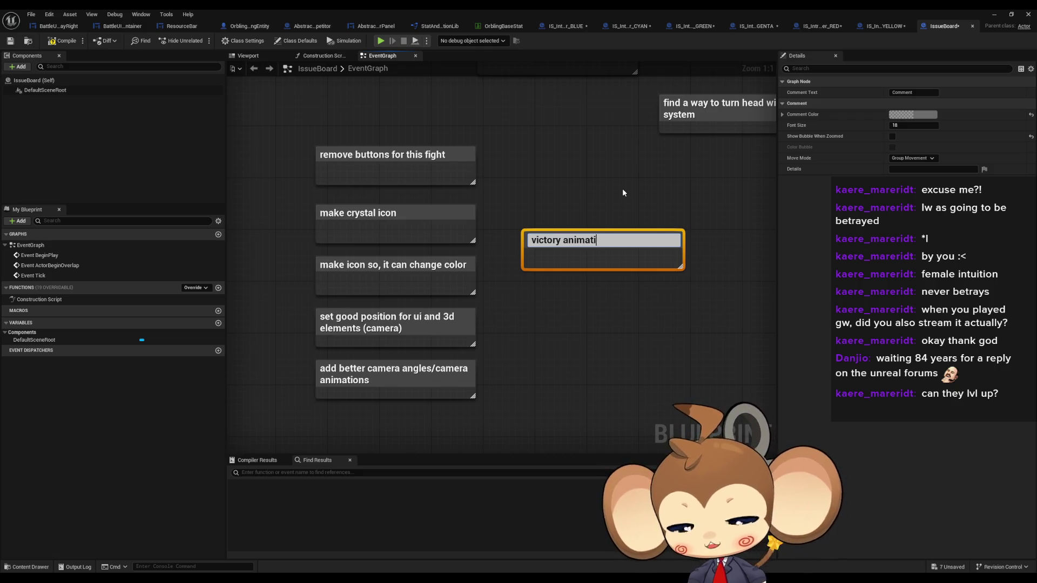
{"action": "type", "text": "on"}
{"action": "key", "text": "Return"}
{"action": "left_click_drag", "start_coordinate": [592, 244], "coordinate": [566, 283]}
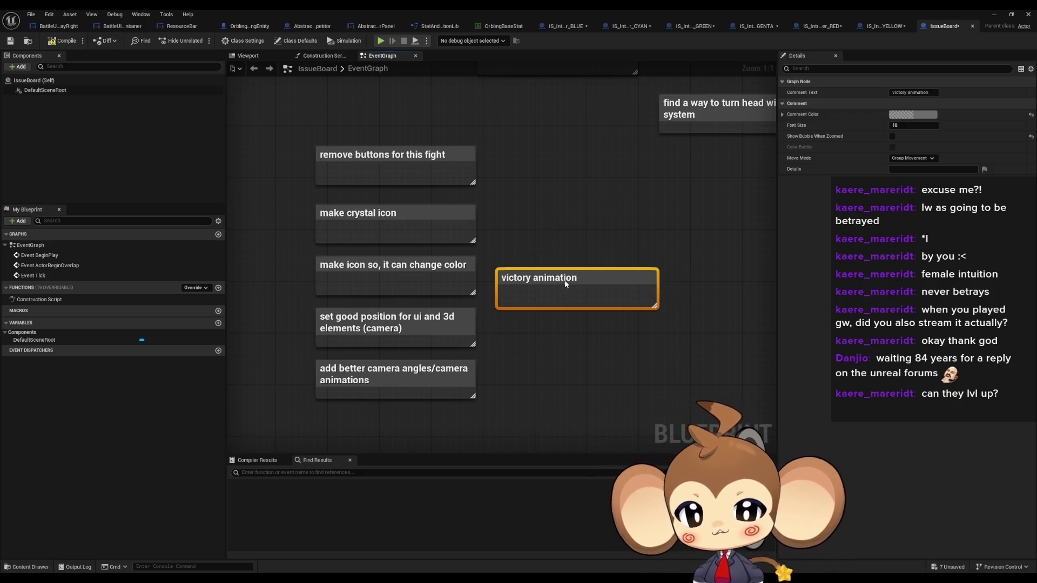
{"action": "left_click", "coordinate": [585, 192]}
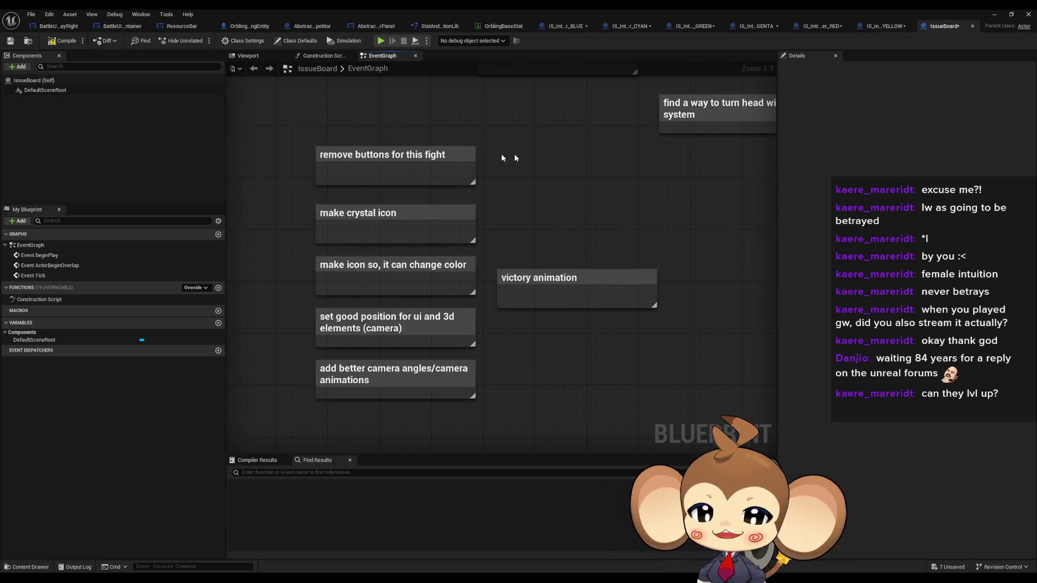
{"action": "left_click_drag", "start_coordinate": [386, 118], "coordinate": [491, 286]}
{"action": "left_click_drag", "start_coordinate": [505, 322], "coordinate": [588, 402]}
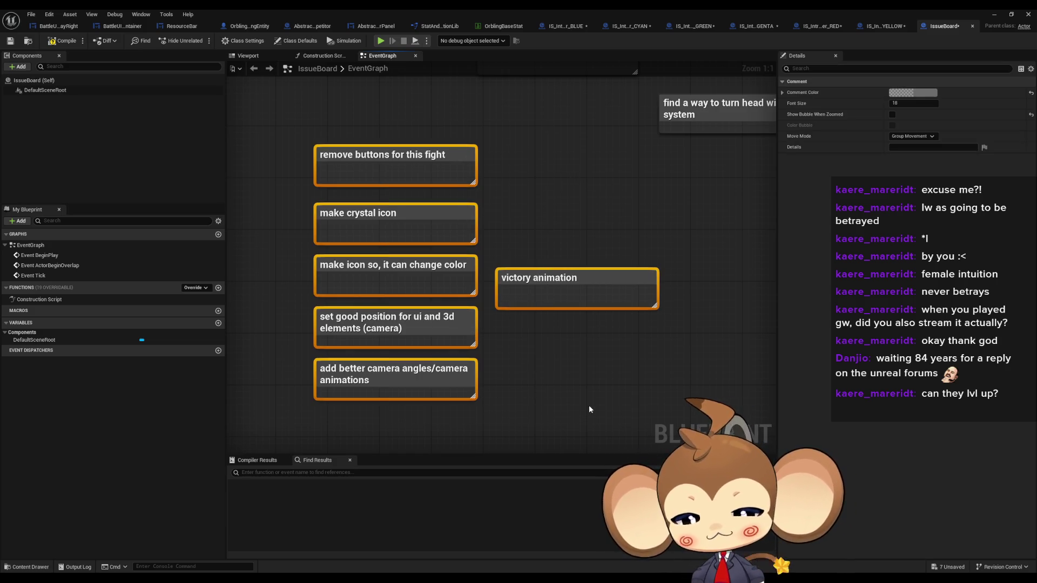